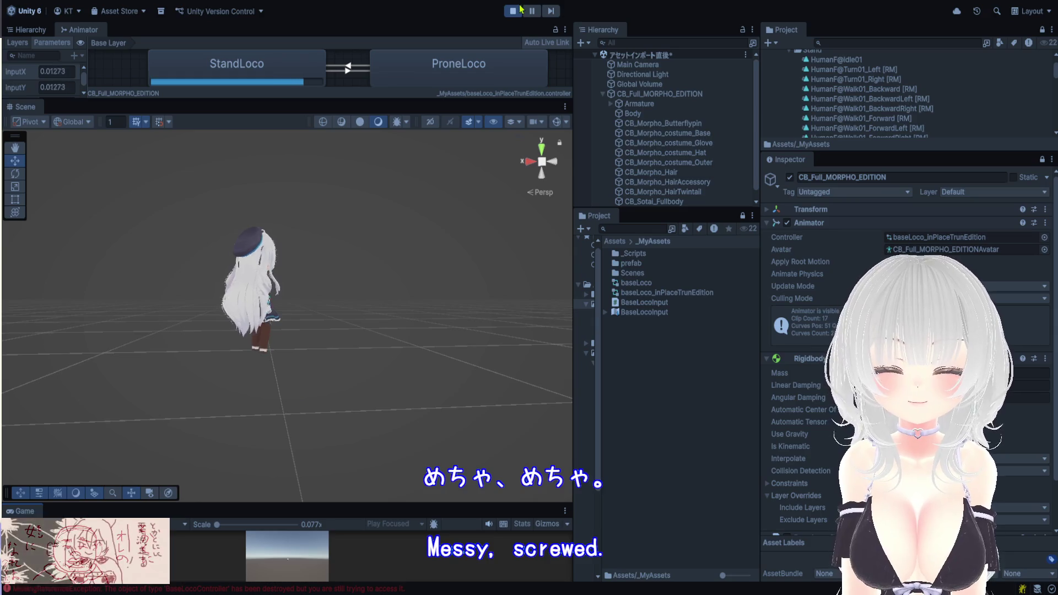
Exit play mode and enlarge the Animator so the Start, StandLoco, ProneLoco and CrouchLoco states fit
key(ctrl+p)
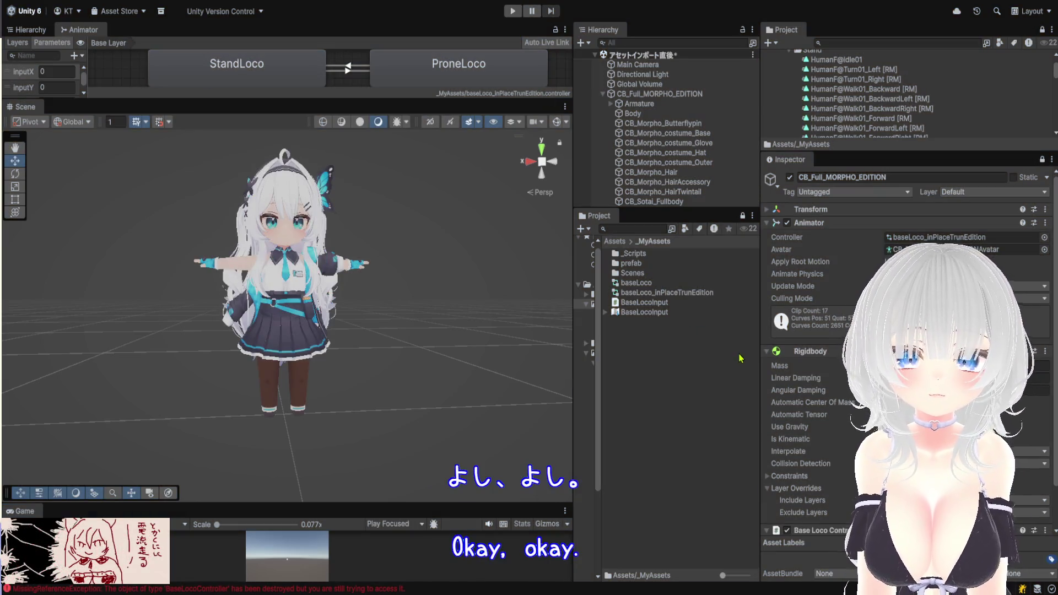
drag(400, 98, 401, 427)
Enter the CrouchLoco blend tree, a 2D Freeform Directional blend of nine crouch clips
key(a)
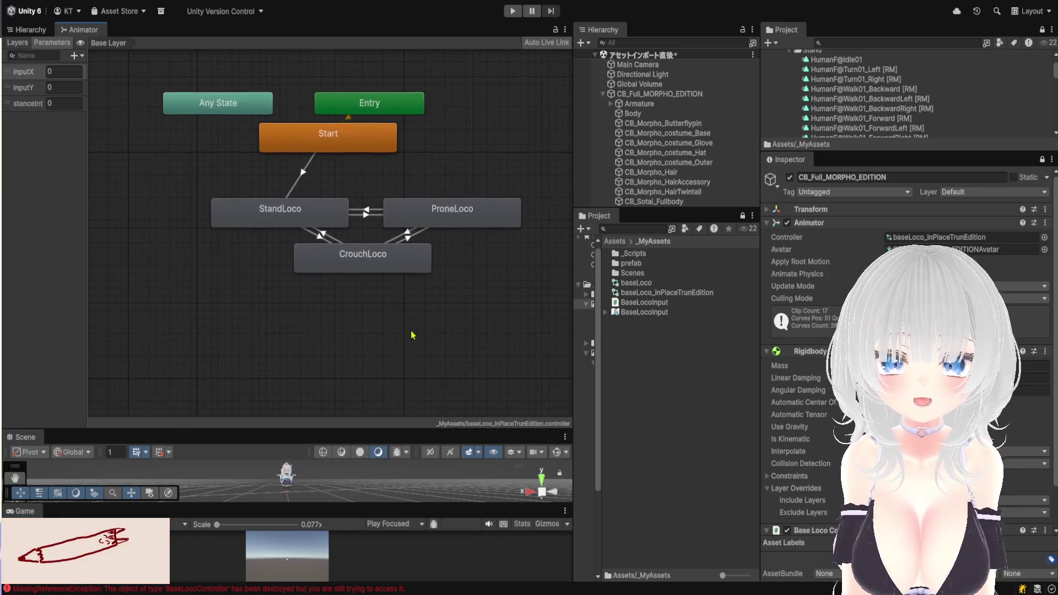
click(672, 294)
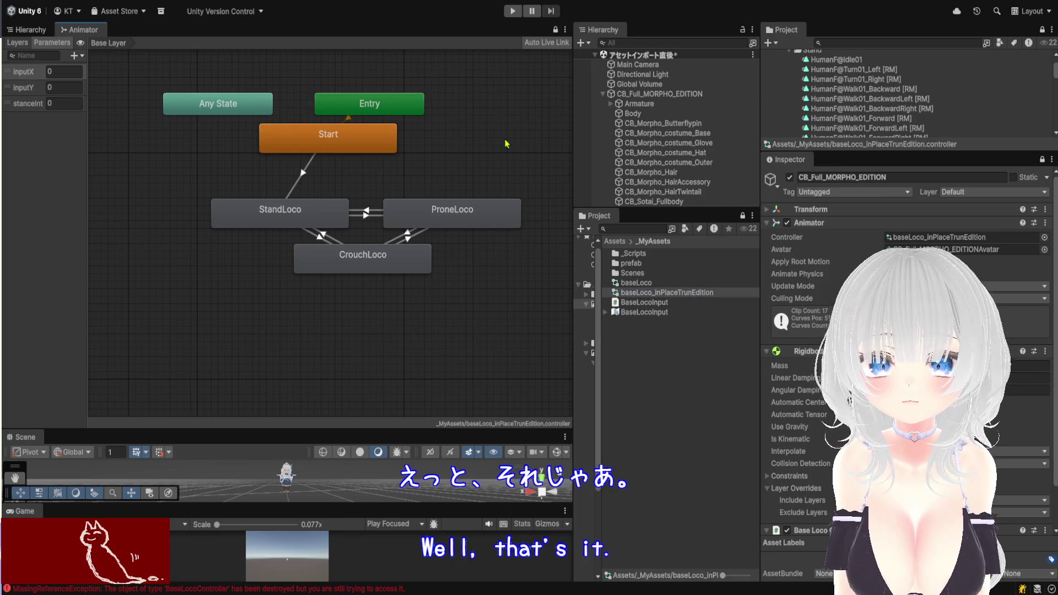
click(391, 270)
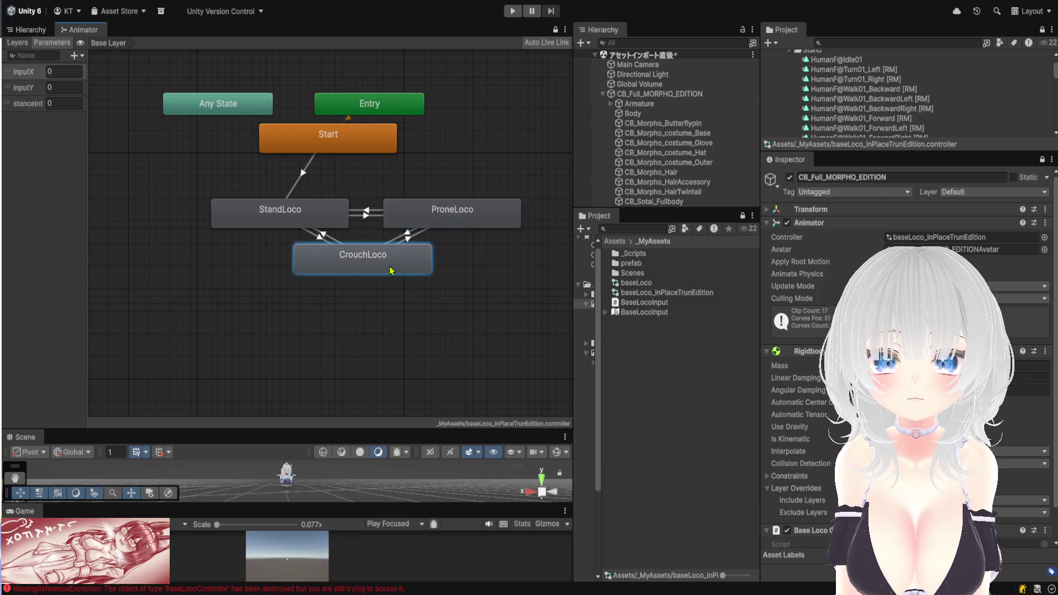
double_click(390, 271)
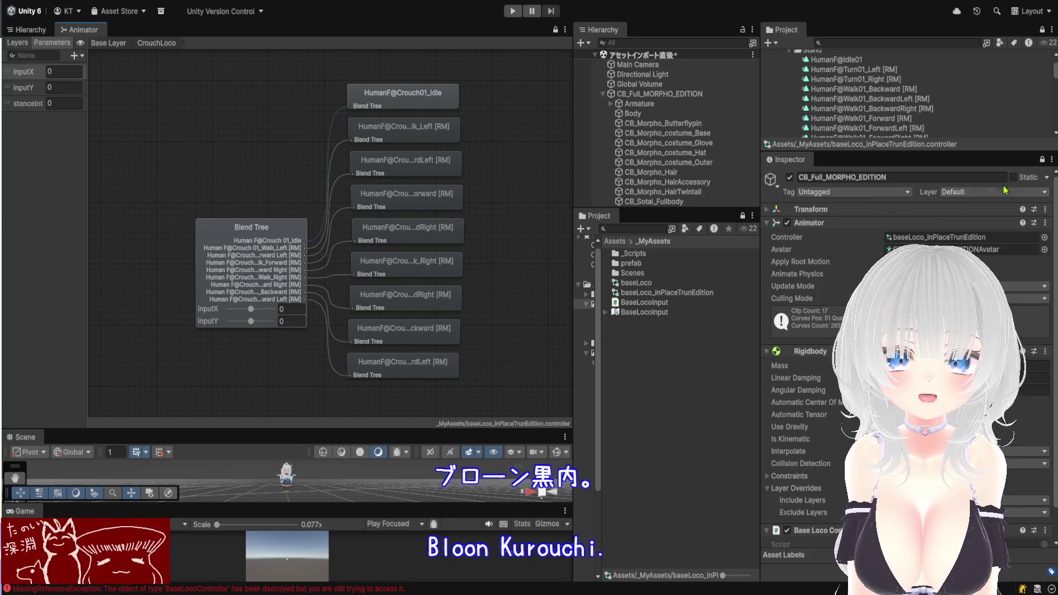
double_click(909, 208)
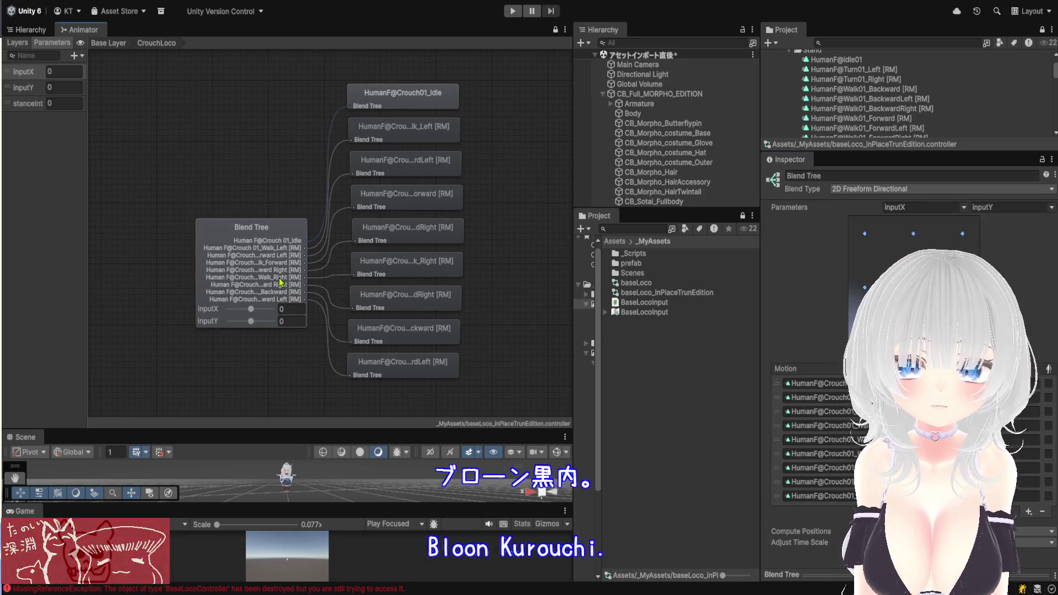
List the _Animation/baseLoco/Crouch clips in the Project window, then return to the Assets root
scroll(865, 118, up, 3)
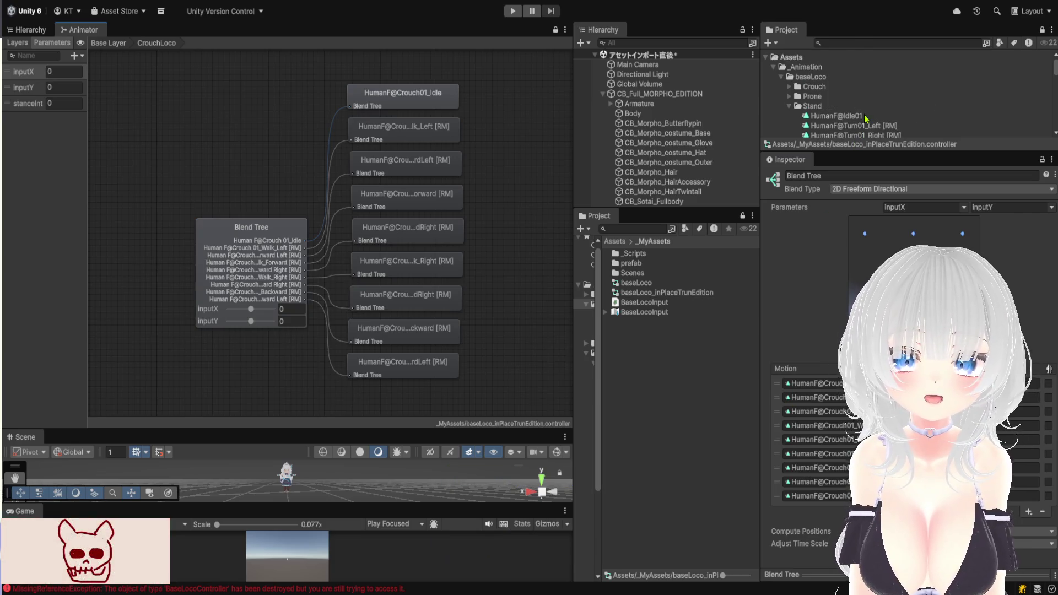
click(789, 87)
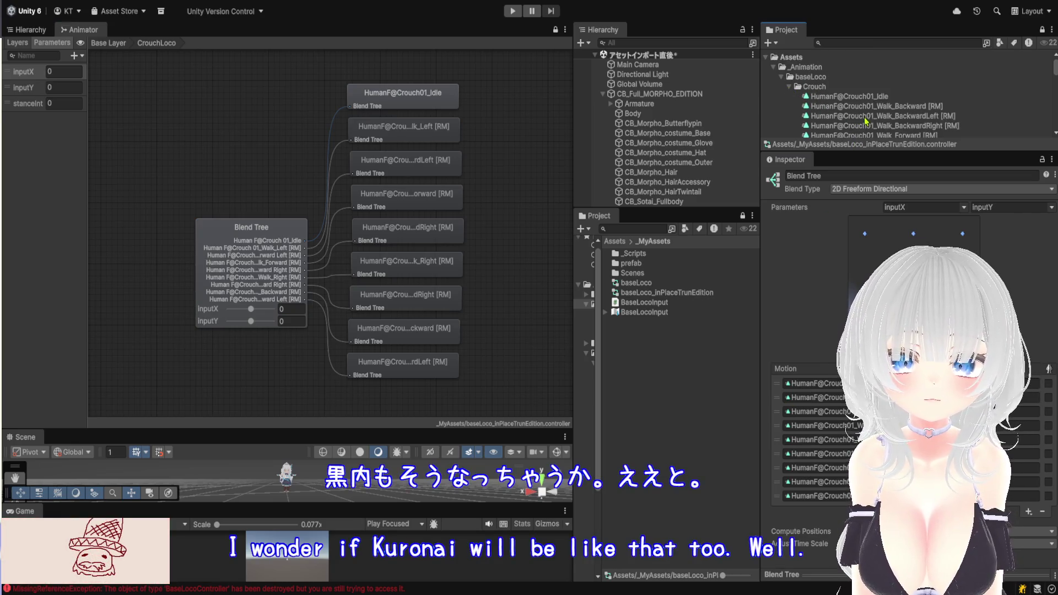
drag(890, 152, 890, 271)
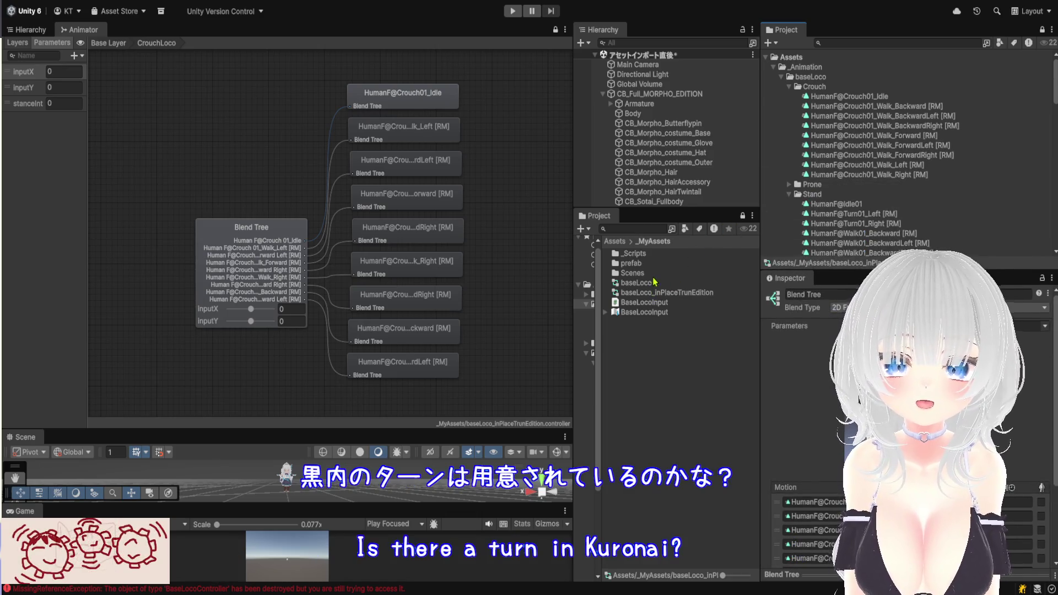
click(615, 241)
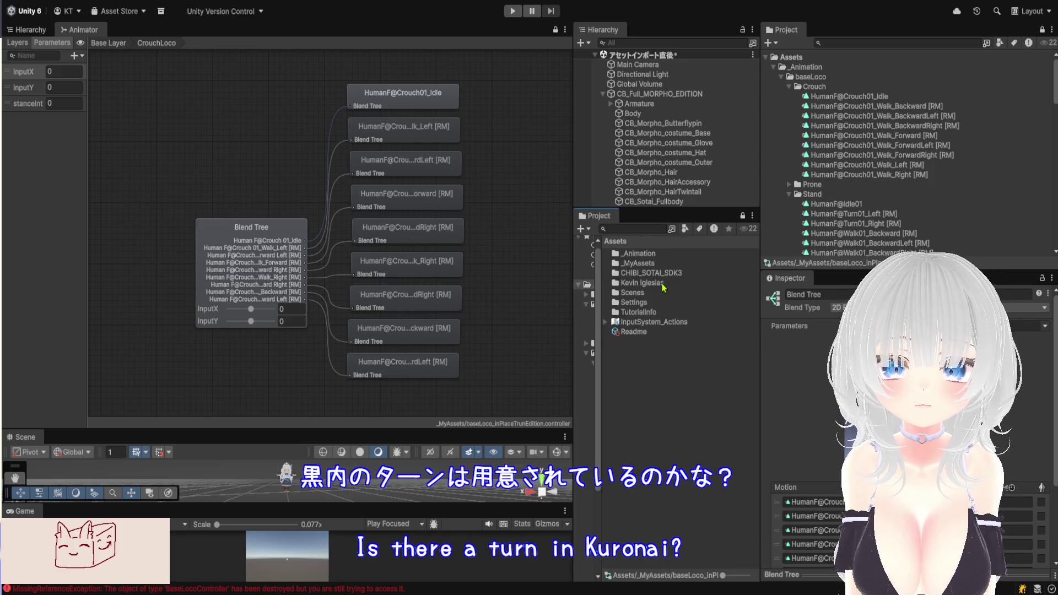
Browse Kevin Iglesias > Human Animations > Animations > Female > Crouch > CrouchWalk root-motion clips
double_click(663, 284)
double_click(660, 255)
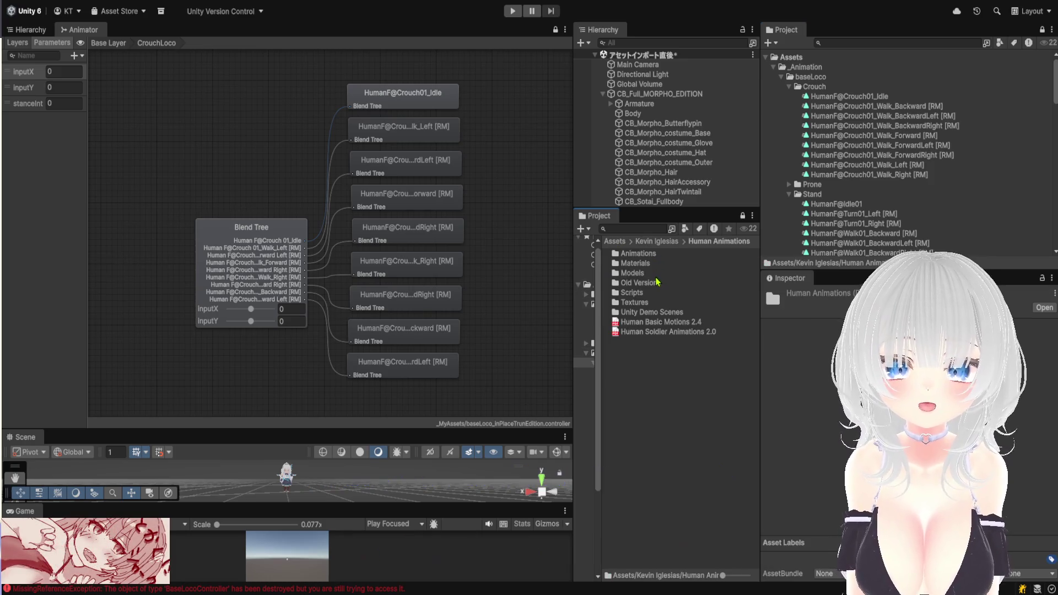
double_click(656, 256)
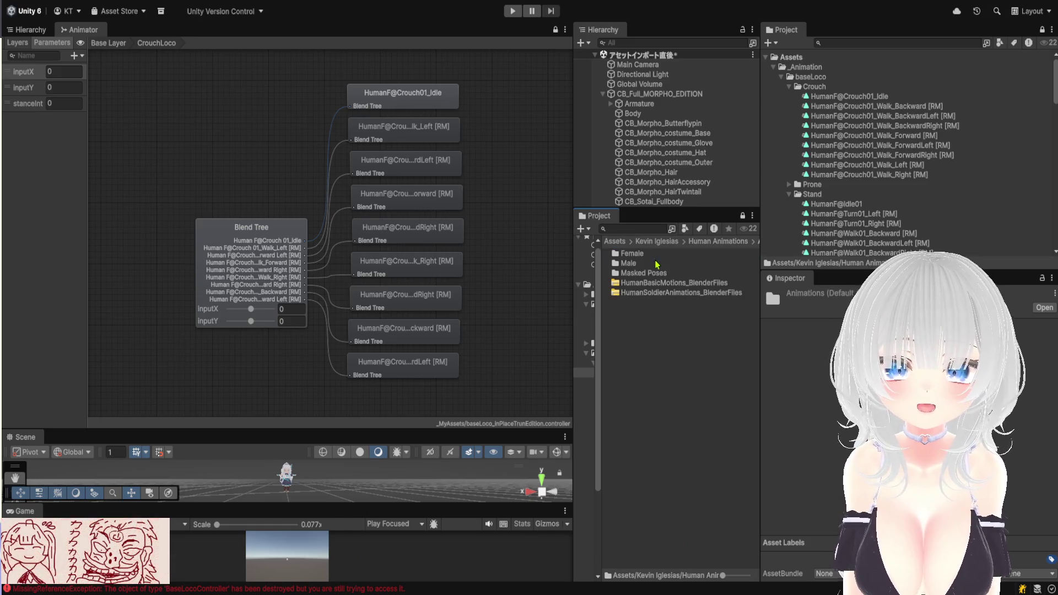
click(656, 257)
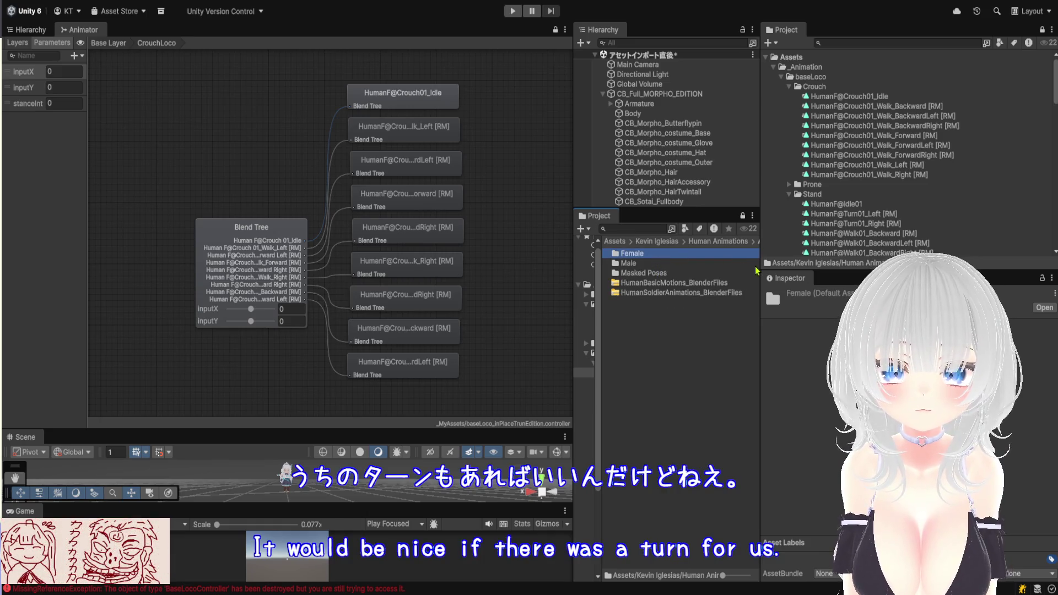
drag(761, 269, 838, 271)
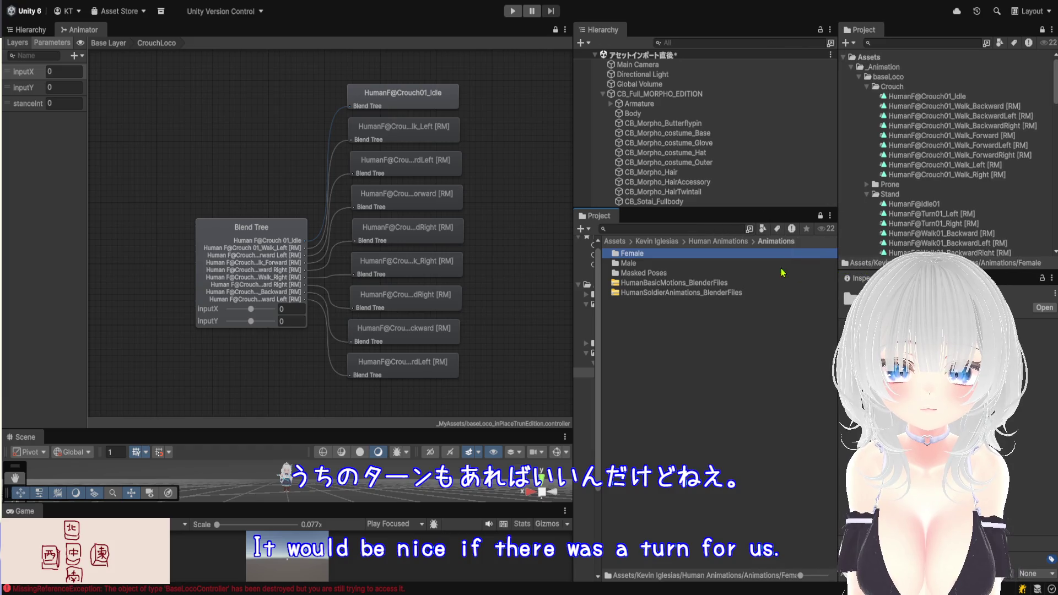
double_click(736, 255)
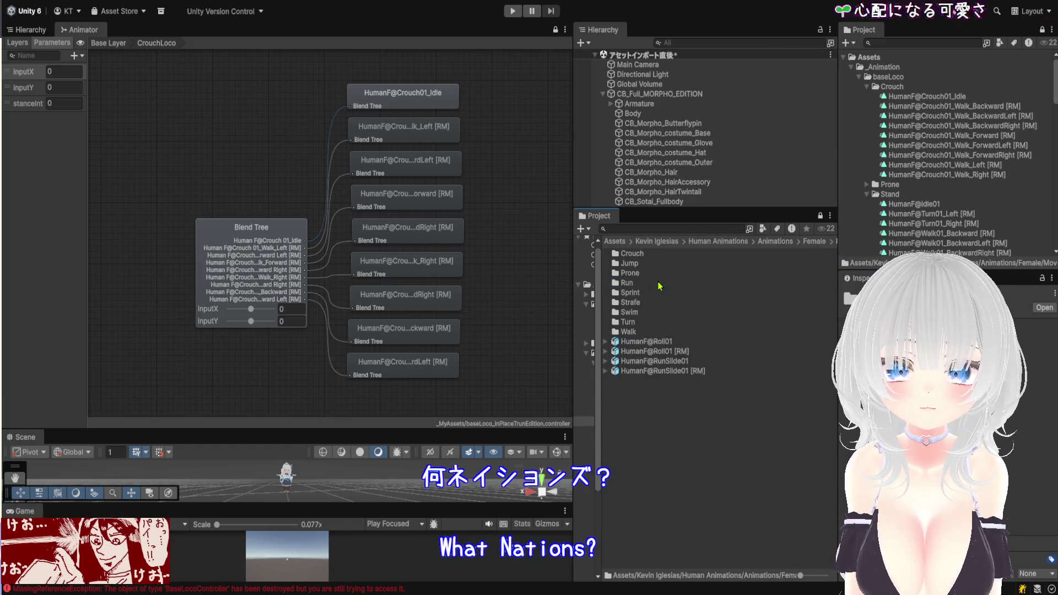
double_click(659, 255)
click(670, 264)
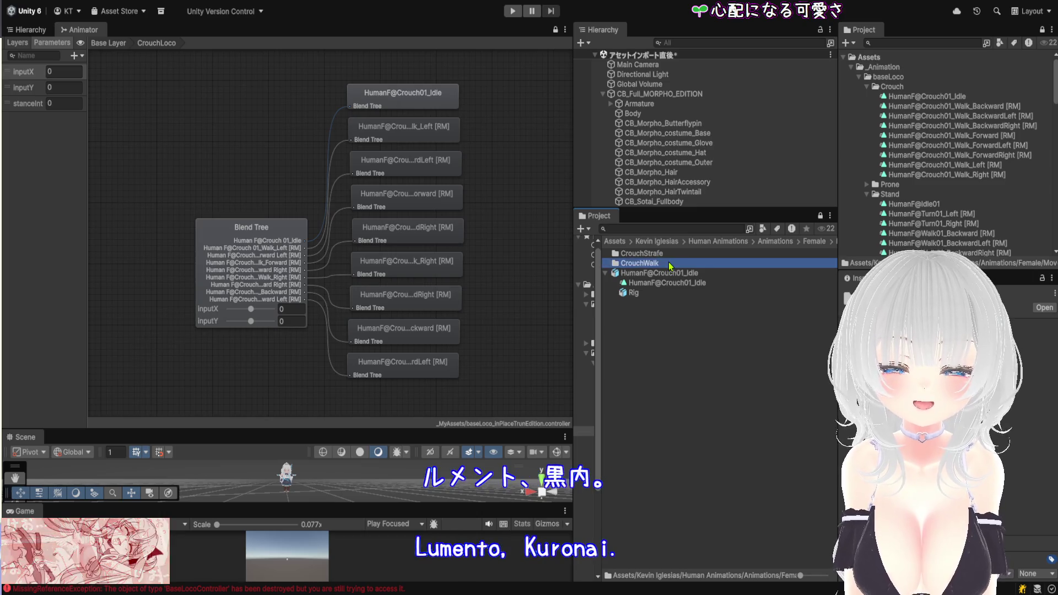
double_click(670, 264)
drag(838, 296, 804, 296)
double_click(708, 254)
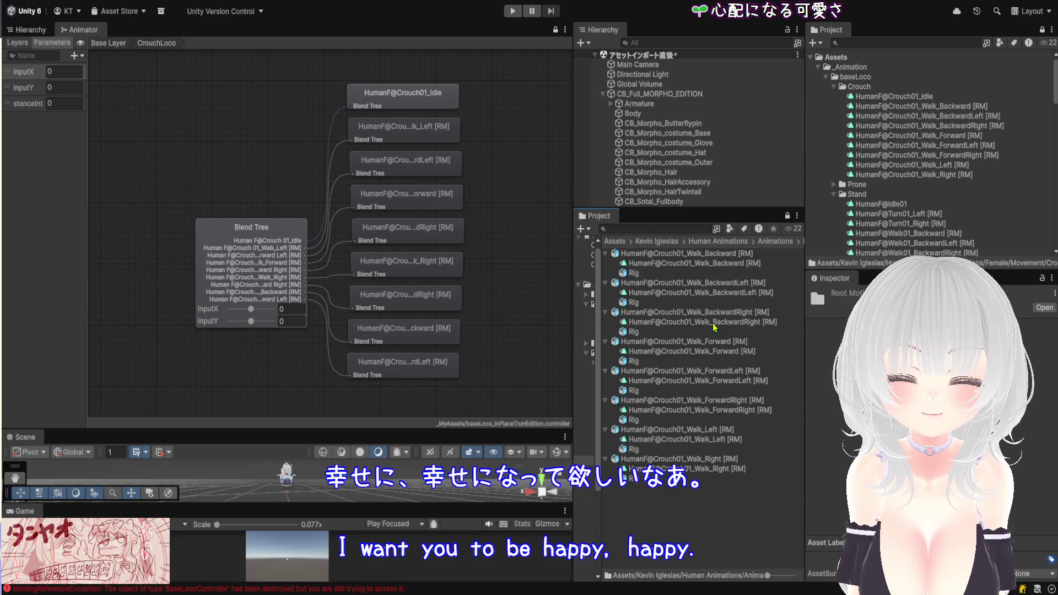
drag(805, 268, 944, 257)
Back in the Movement folder, check Turn, then expand HumanF@Roll01 and select its clip
click(882, 242)
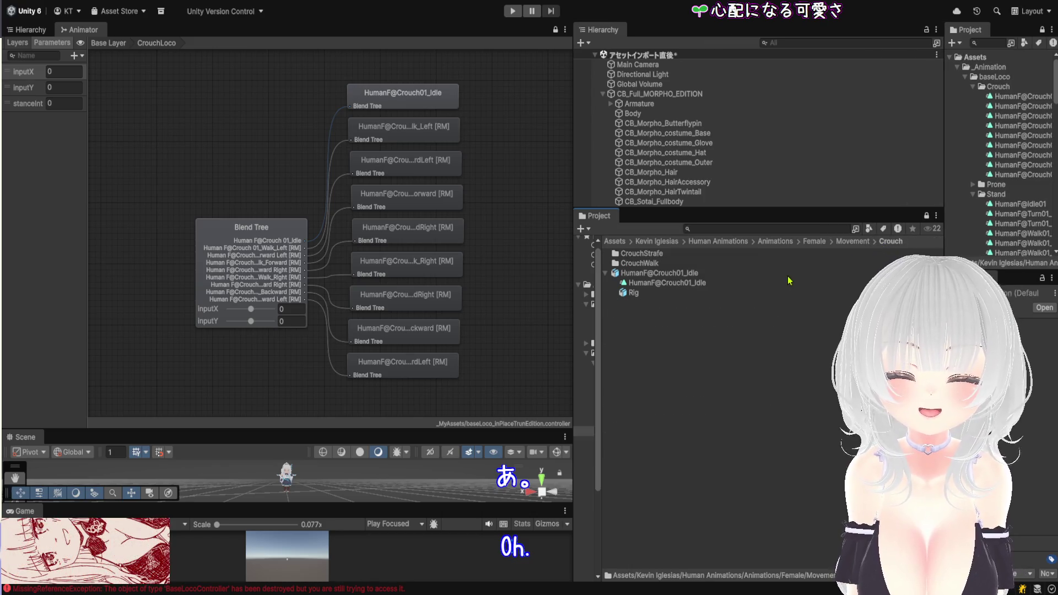
click(850, 243)
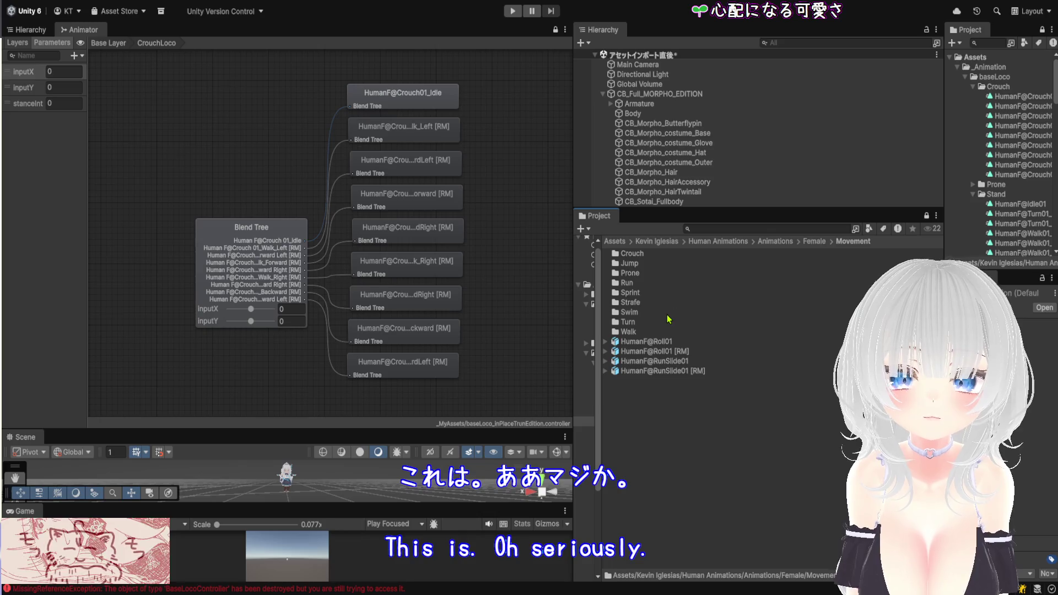
double_click(648, 324)
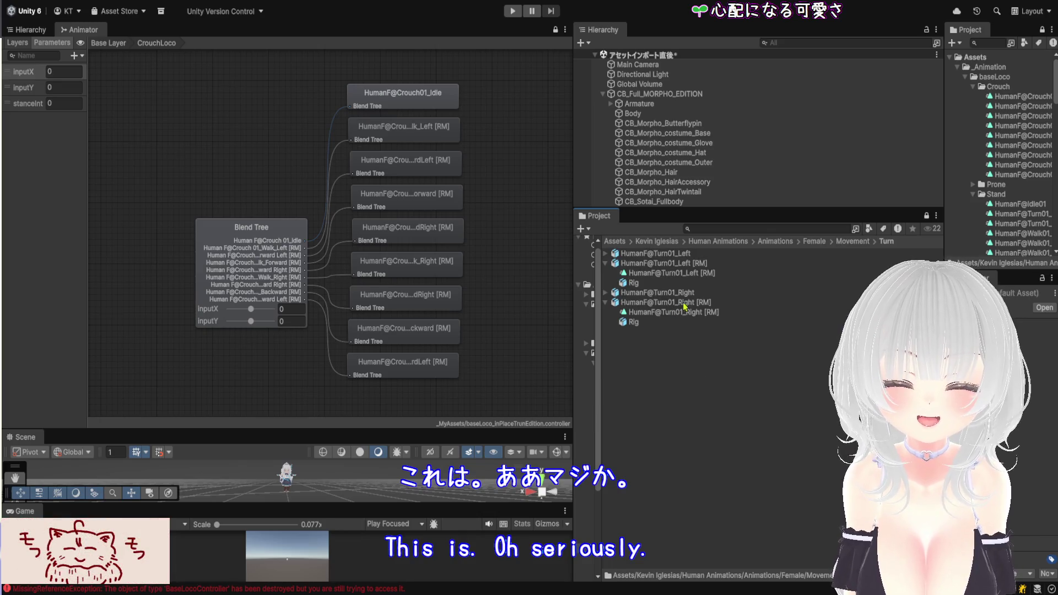
click(848, 242)
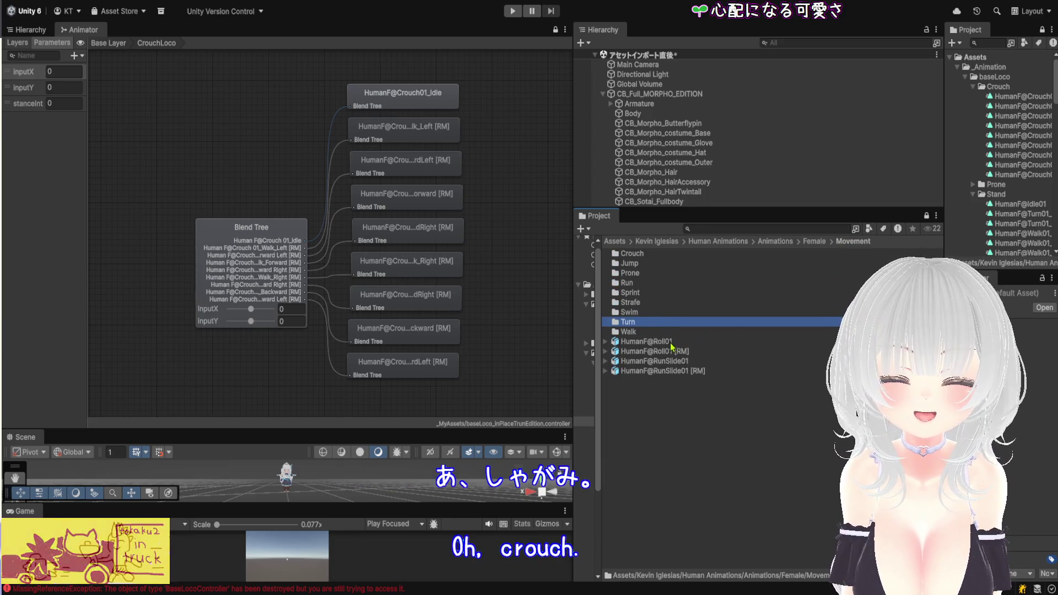
click(607, 342)
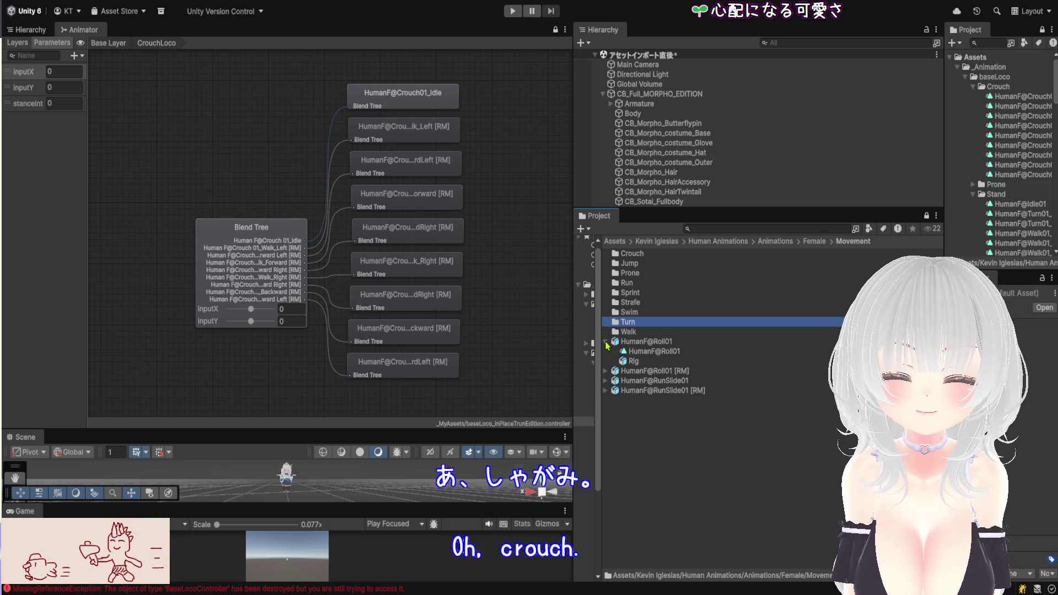
click(647, 353)
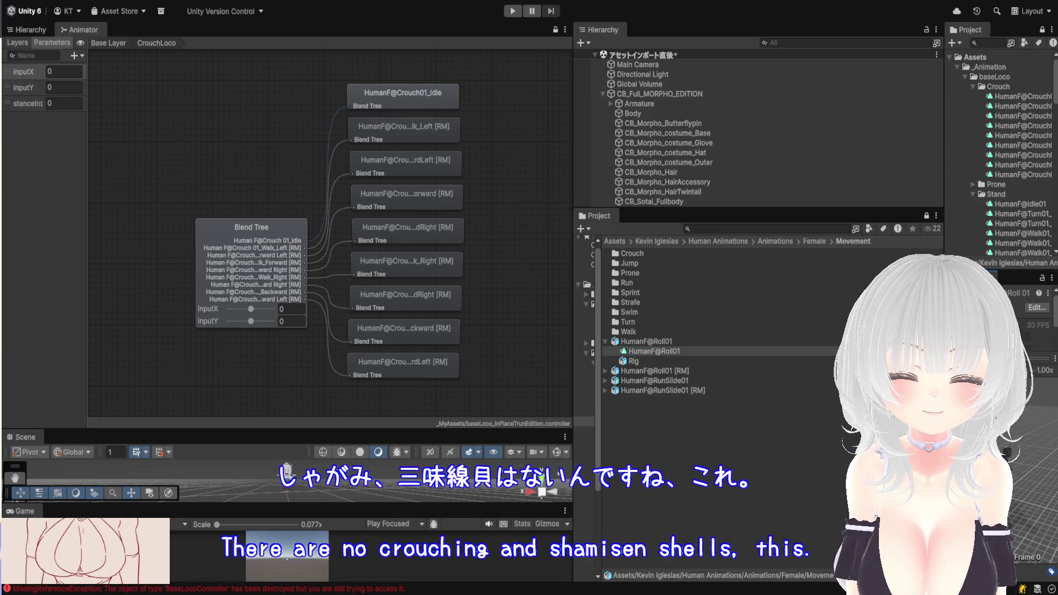
Enlarge the Inspector preview and play, then stop, the HumanF@Roll01 roll clip (1.300 length, 30 FPS)
drag(944, 253, 709, 253)
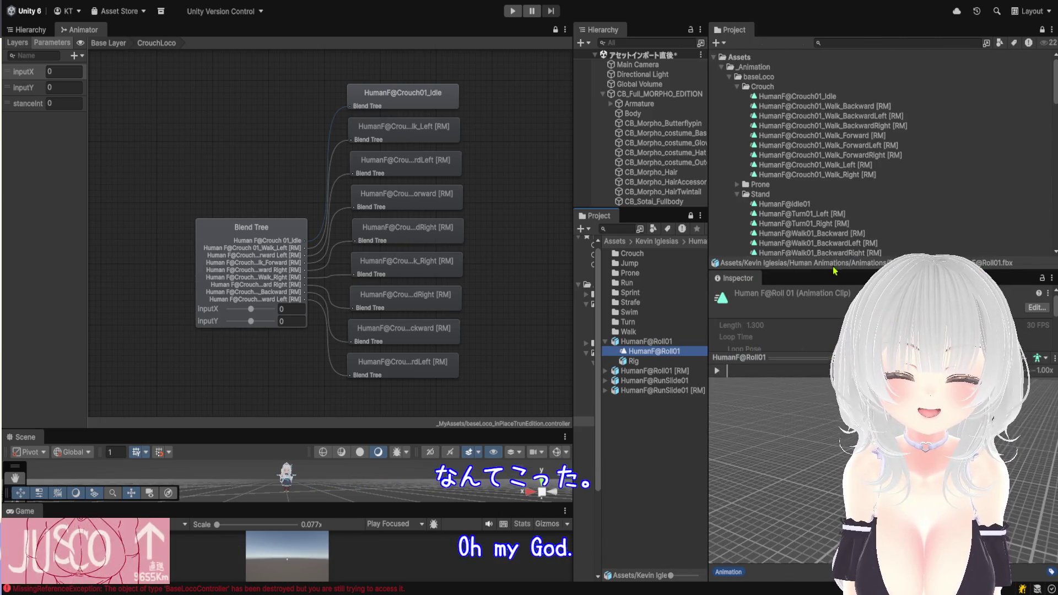
drag(835, 255, 826, 93)
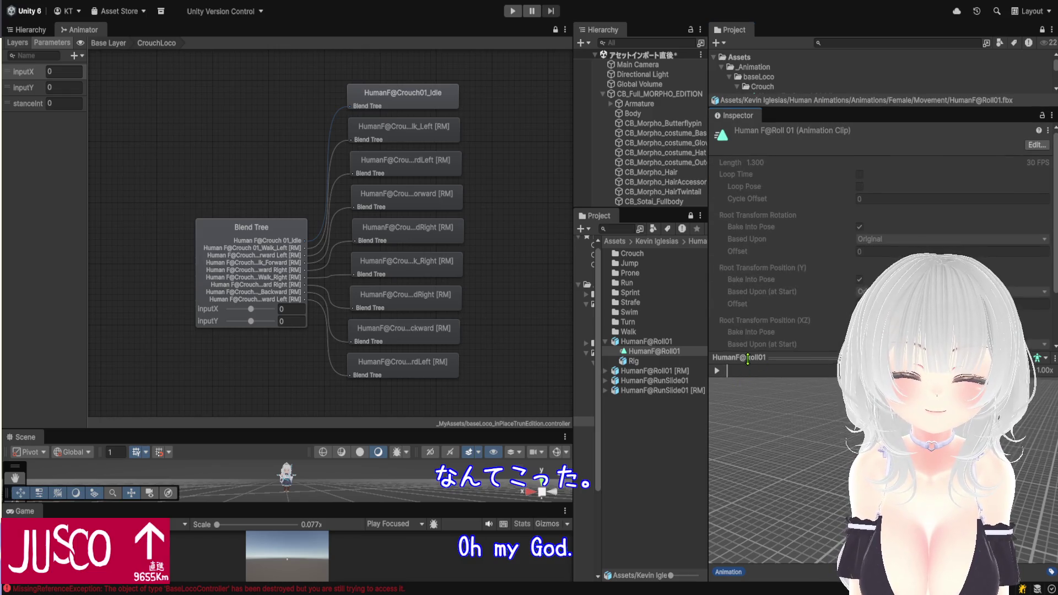
drag(748, 358, 748, 196)
click(717, 208)
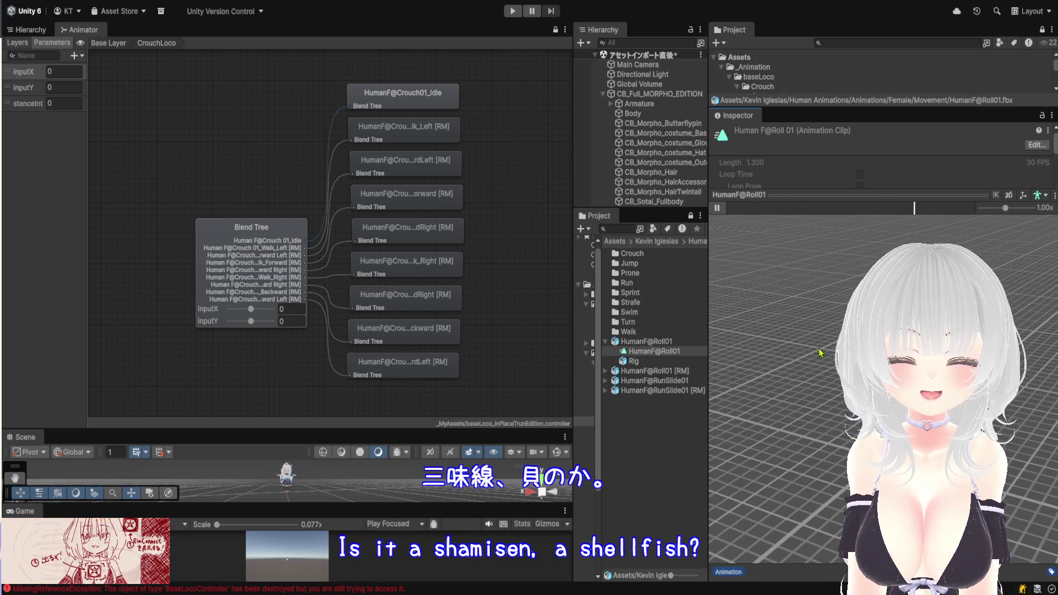
mouse_move(710, 242)
mouse_down()
mouse_move(947, 216)
mouse_move(927, 482)
mouse_up()
click(853, 210)
drag(844, 406, 874, 408)
drag(598, 386, 609, 375)
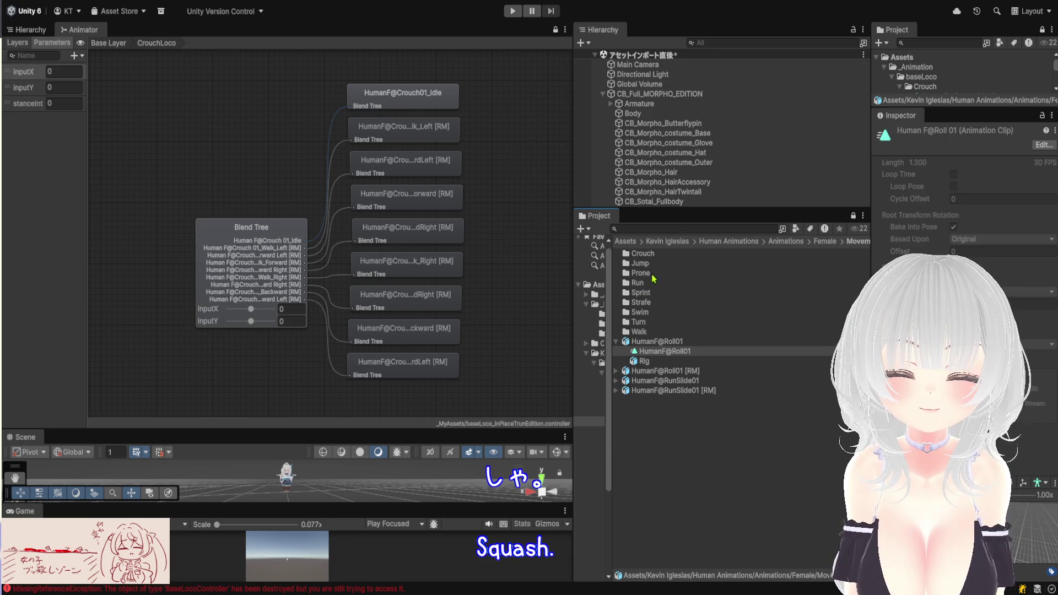
Look through the Crouch > CrouchStrafe folder, then the Combat and Prone animation folders
double_click(655, 254)
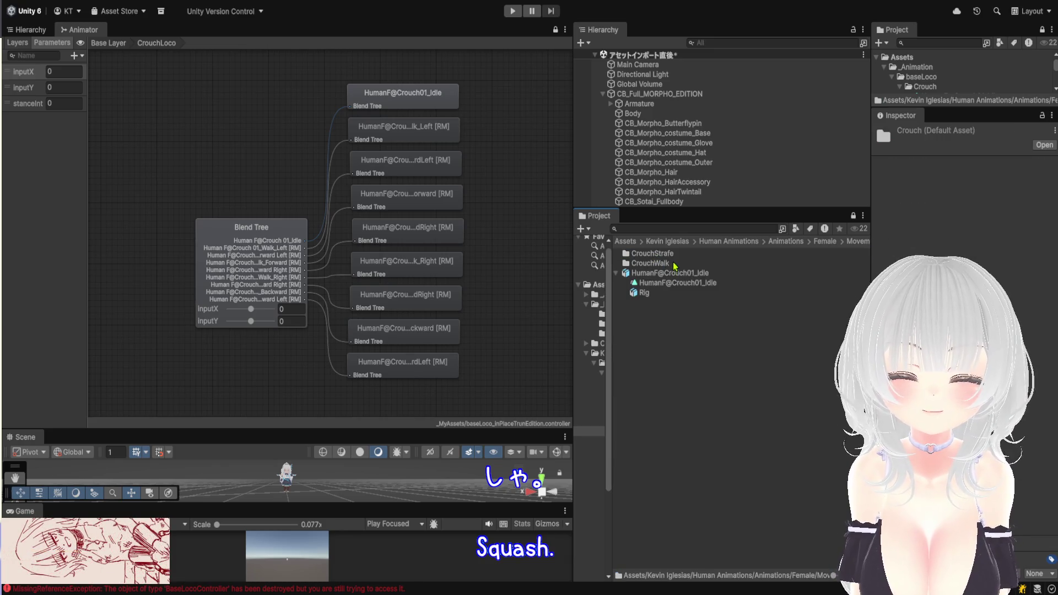
double_click(676, 255)
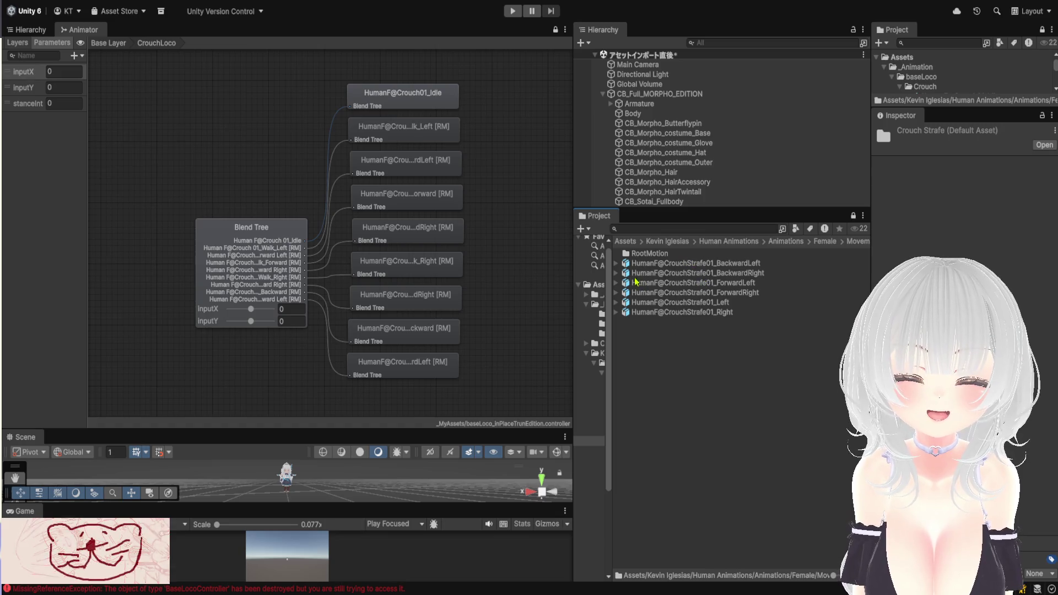
click(831, 243)
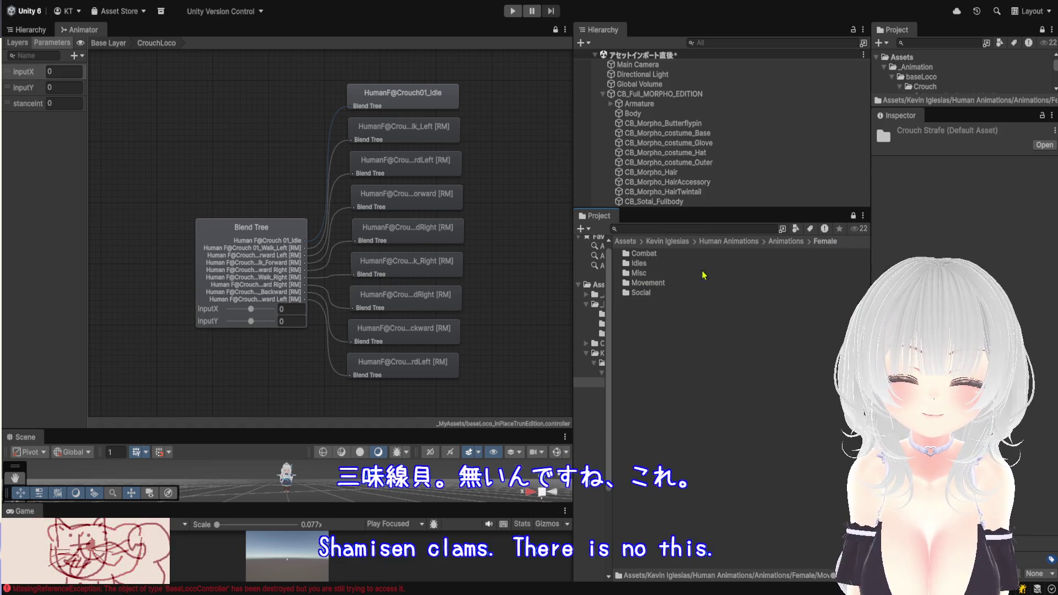
double_click(660, 254)
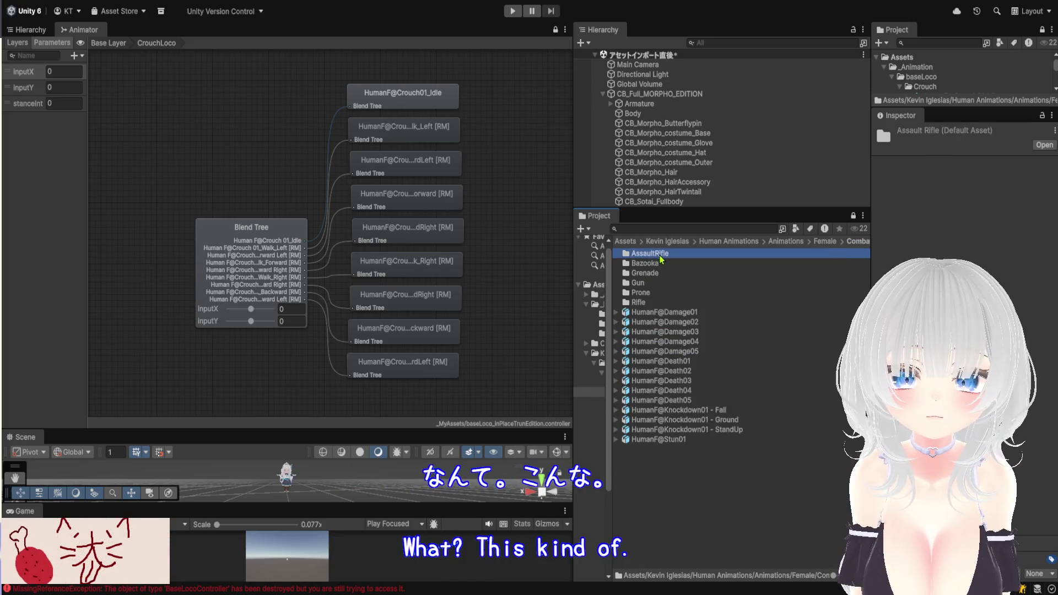
click(660, 295)
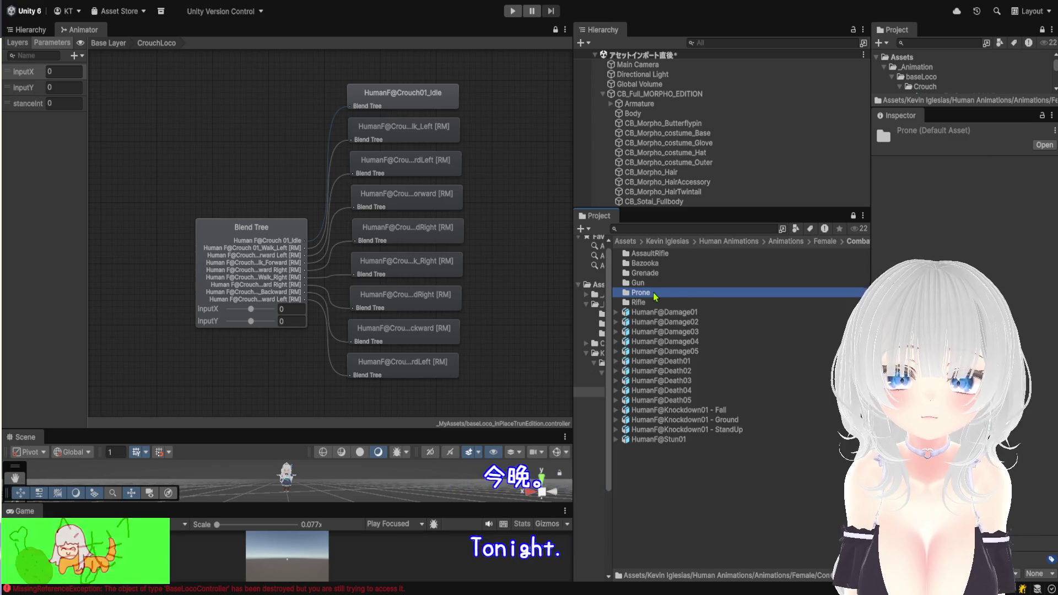
double_click(663, 294)
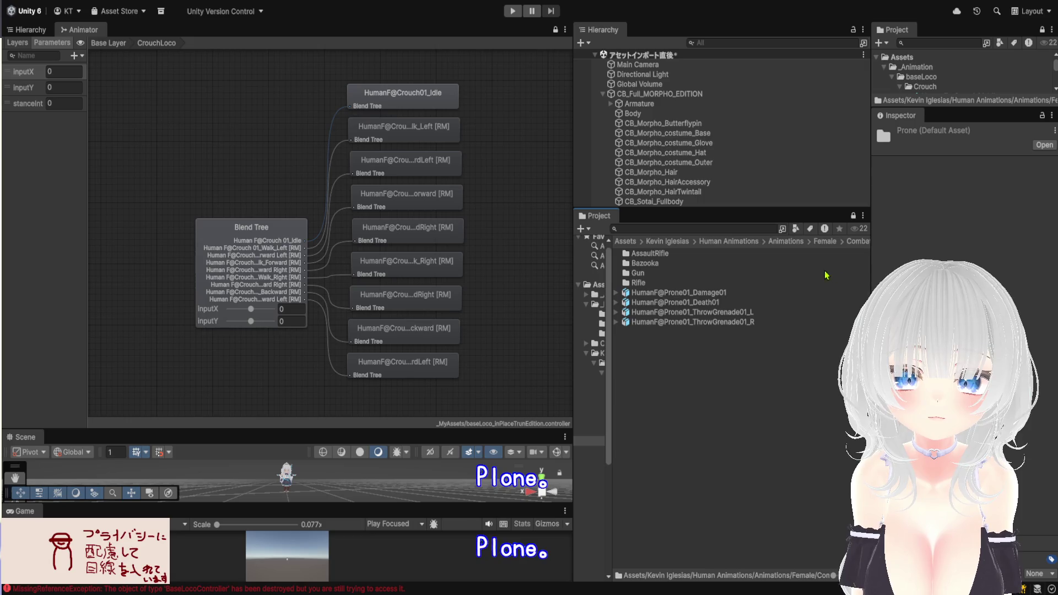
drag(863, 299, 973, 281)
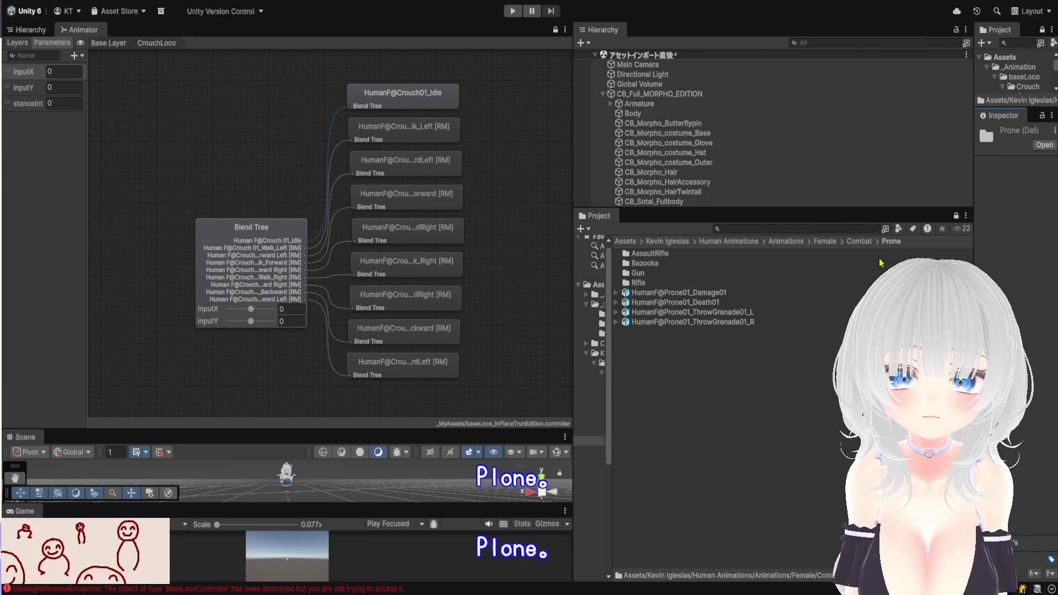
Return to the Female folder, view the Misc animations, and go back to Female
click(853, 244)
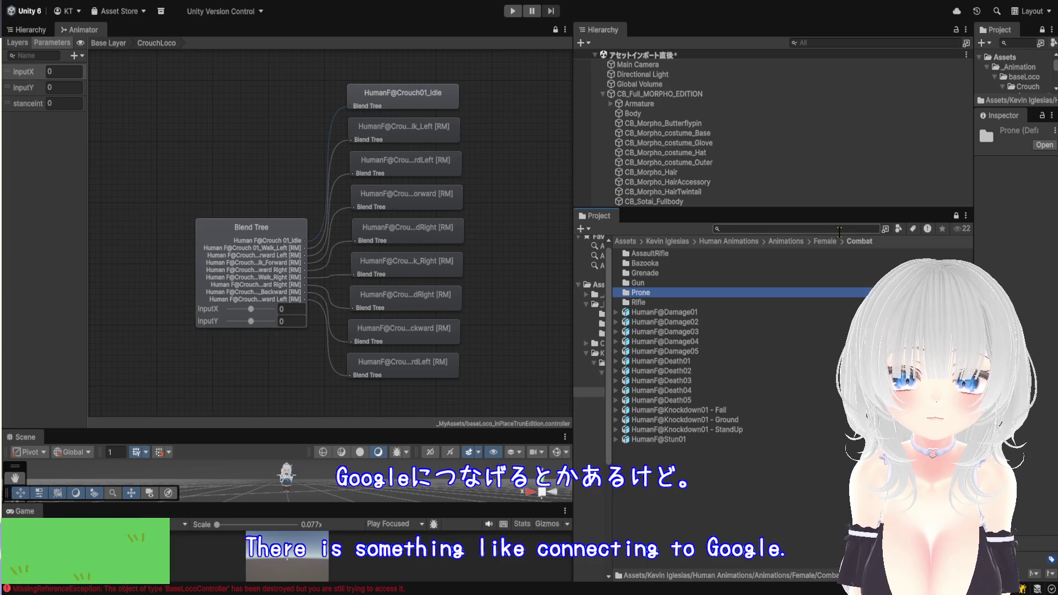
click(825, 241)
double_click(659, 274)
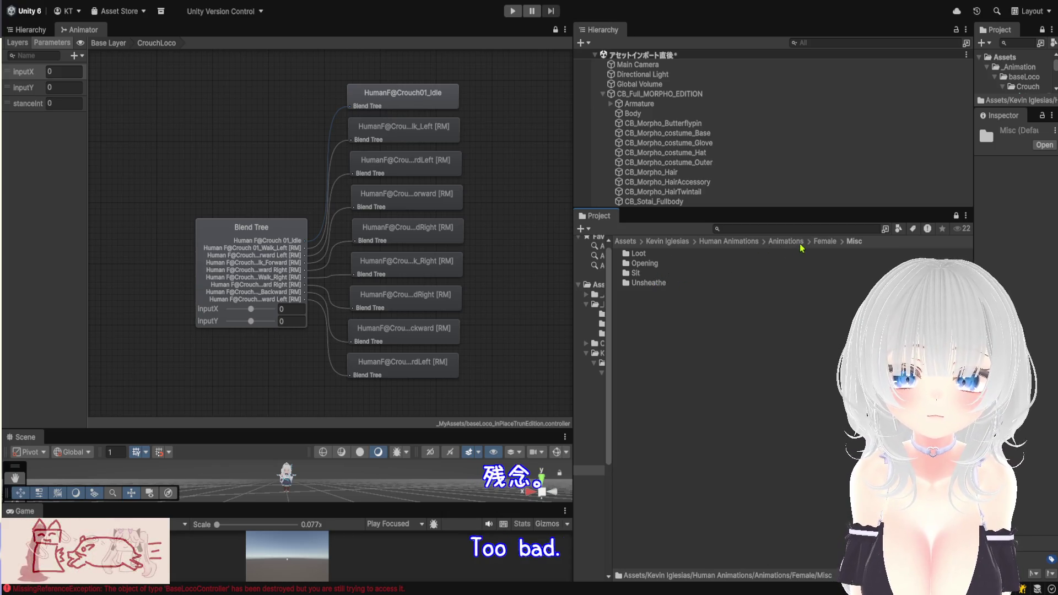
click(823, 241)
Check Movement > Turn, then open Crouch > CrouchWalk > RootMotion to list the [RM] crouch walk clips
double_click(672, 285)
click(673, 284)
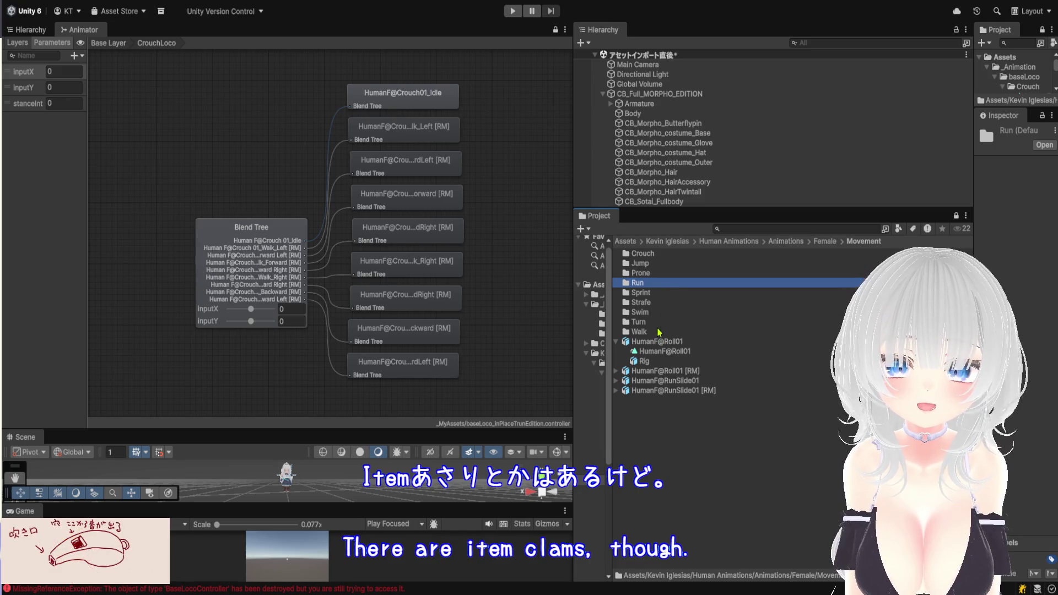
double_click(639, 322)
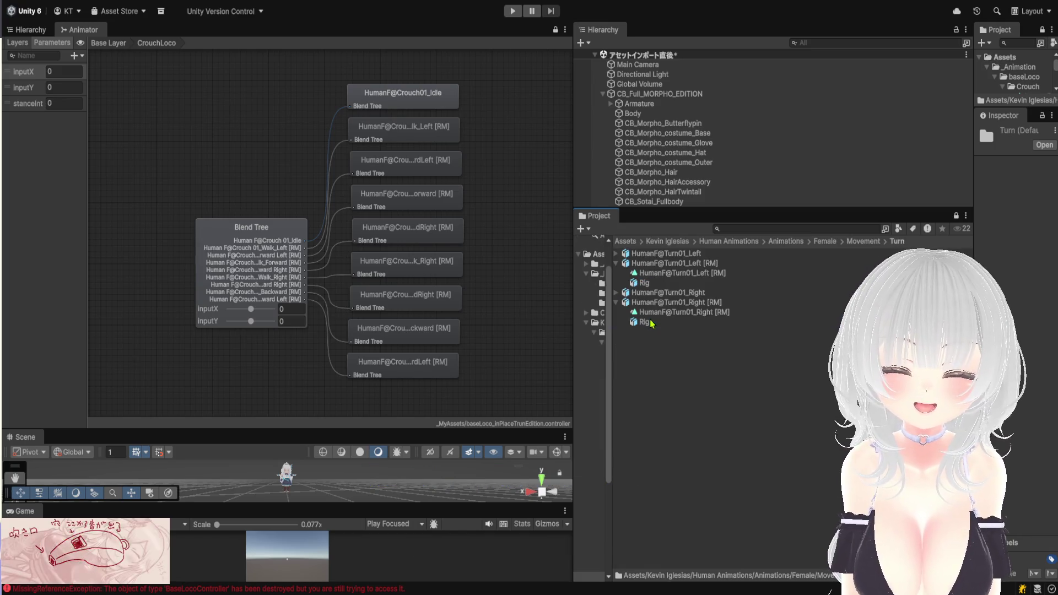
click(863, 242)
double_click(651, 255)
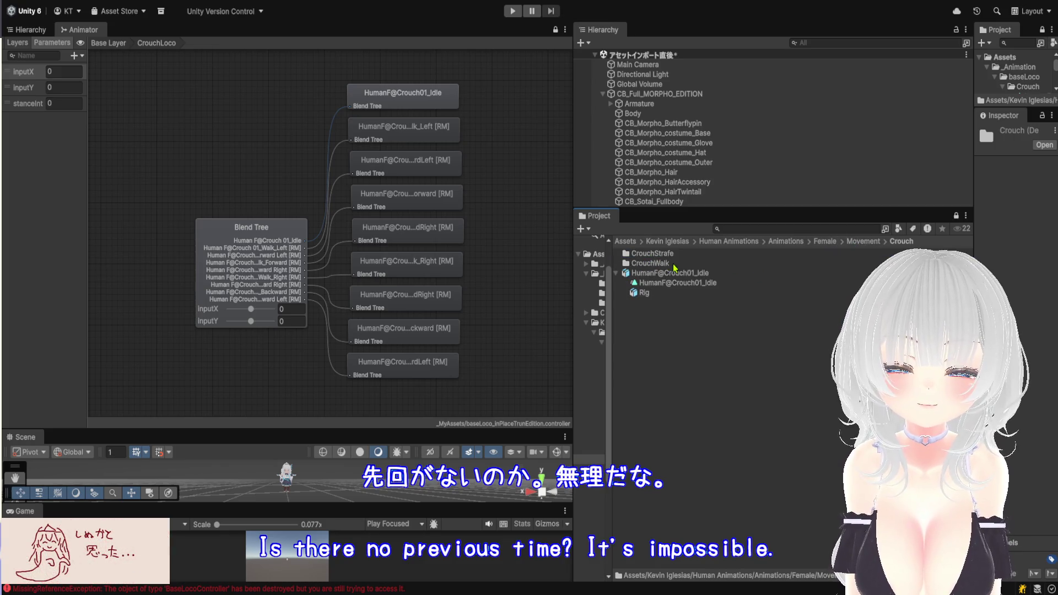
double_click(714, 265)
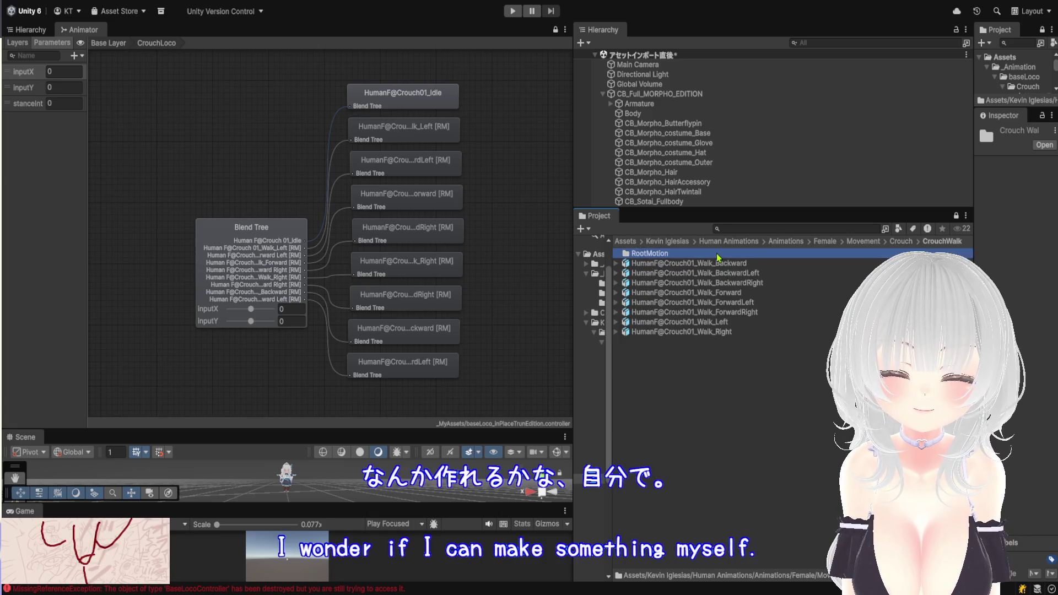
double_click(719, 254)
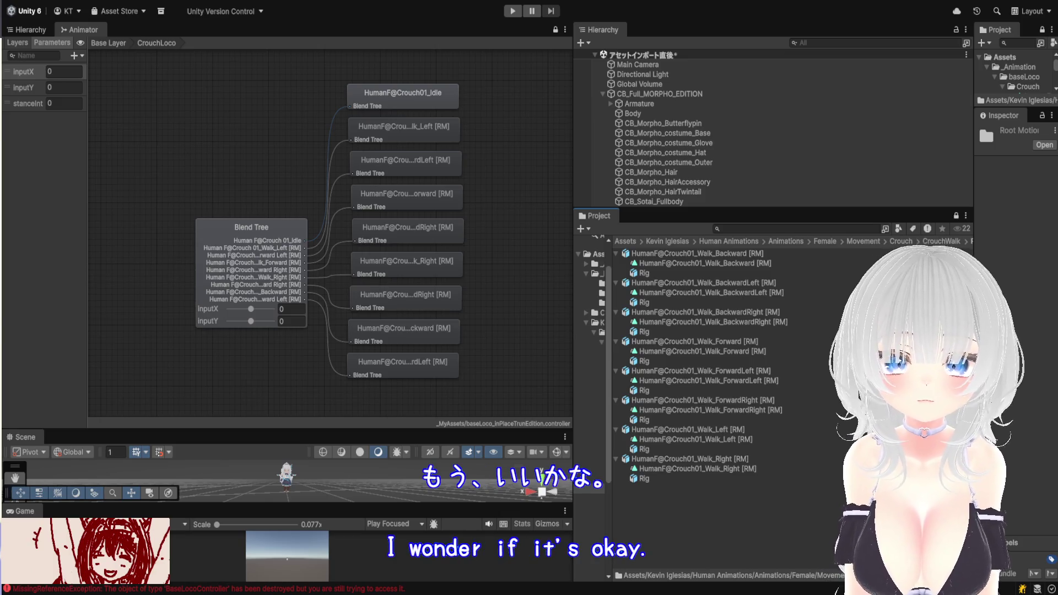
Show the crouch Blend Tree's motions in a widened Inspector, select Walk_ForwardLeft, then view the Hierarchy
click(262, 316)
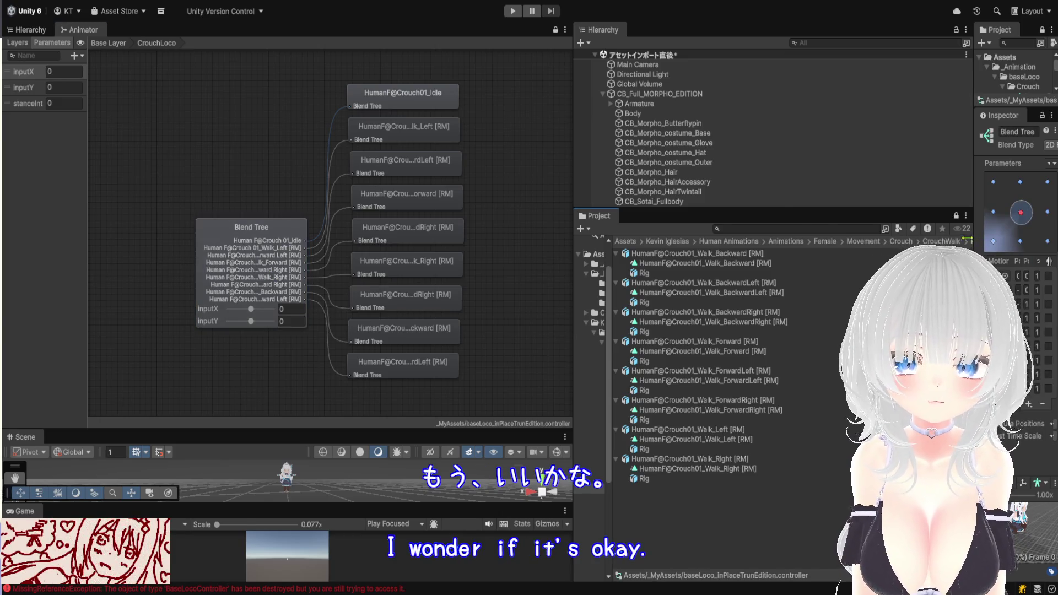
drag(971, 238, 545, 238)
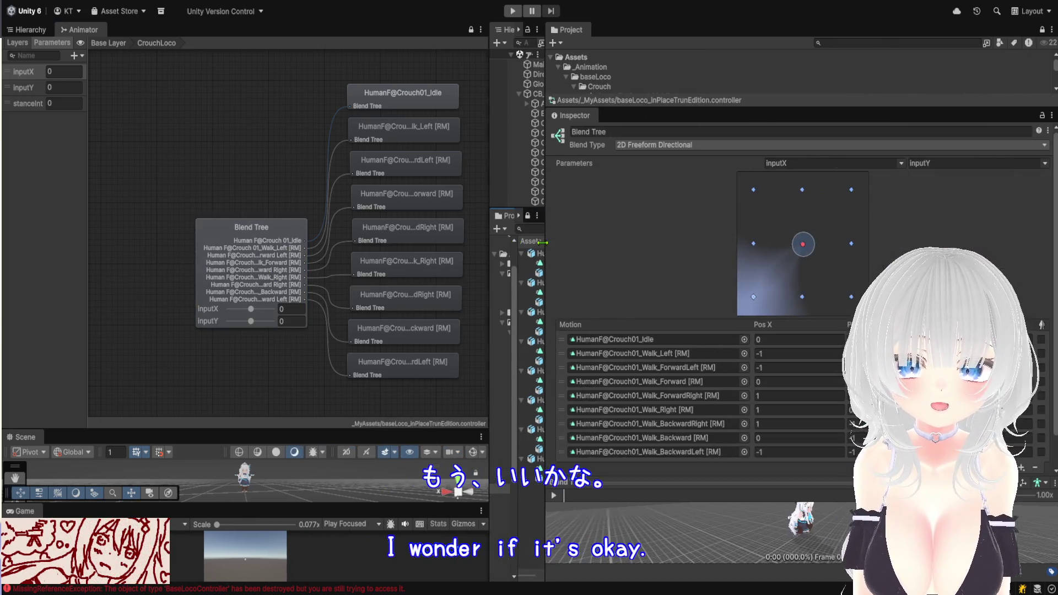
click(692, 372)
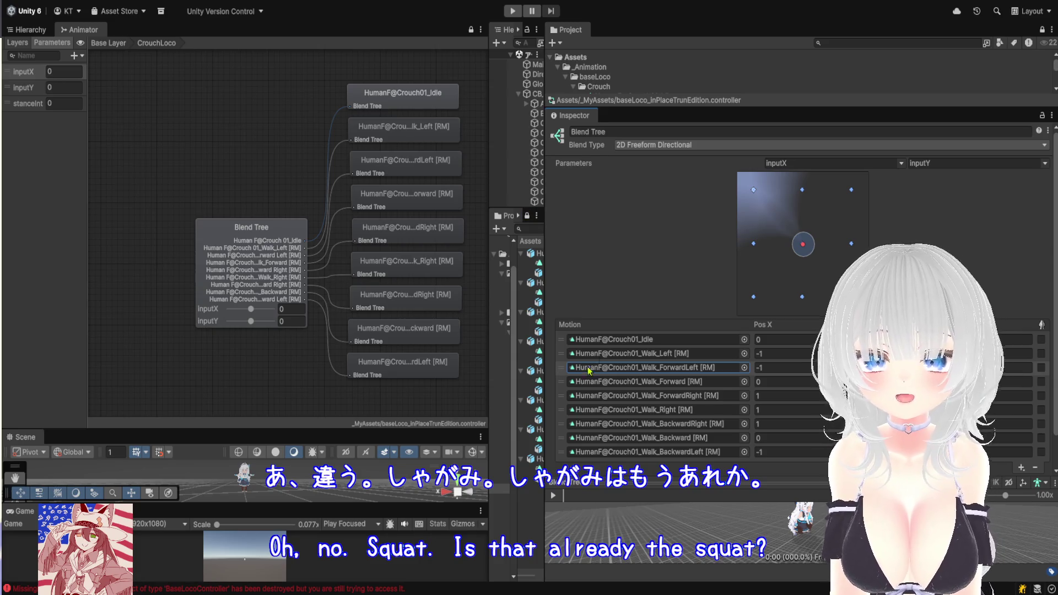
click(40, 31)
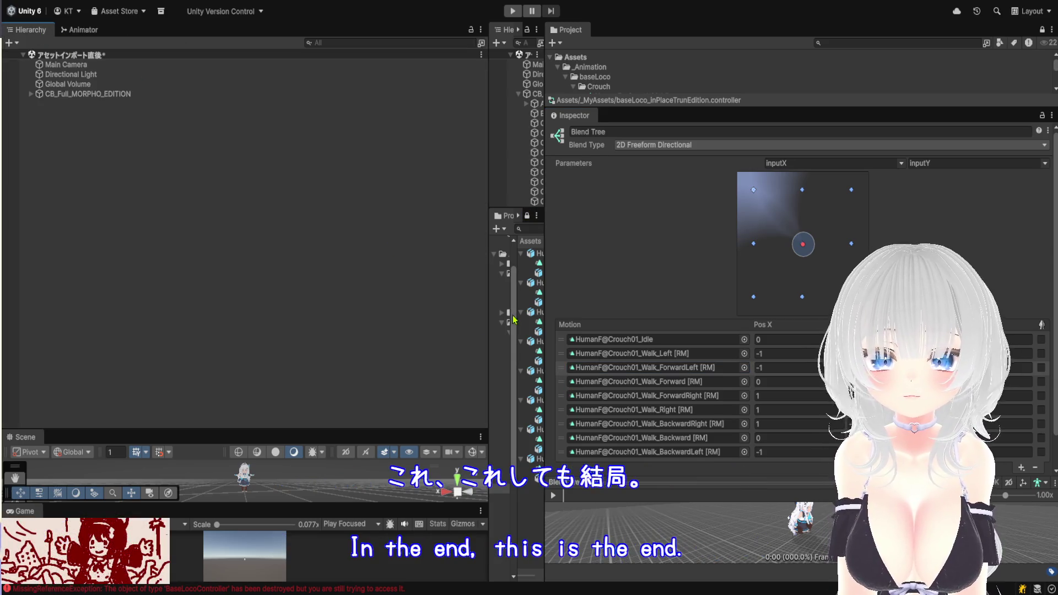
Enlarge the Scene view to watch the avatar move, then restore the layout and return to the Animator
drag(392, 429, 392, 54)
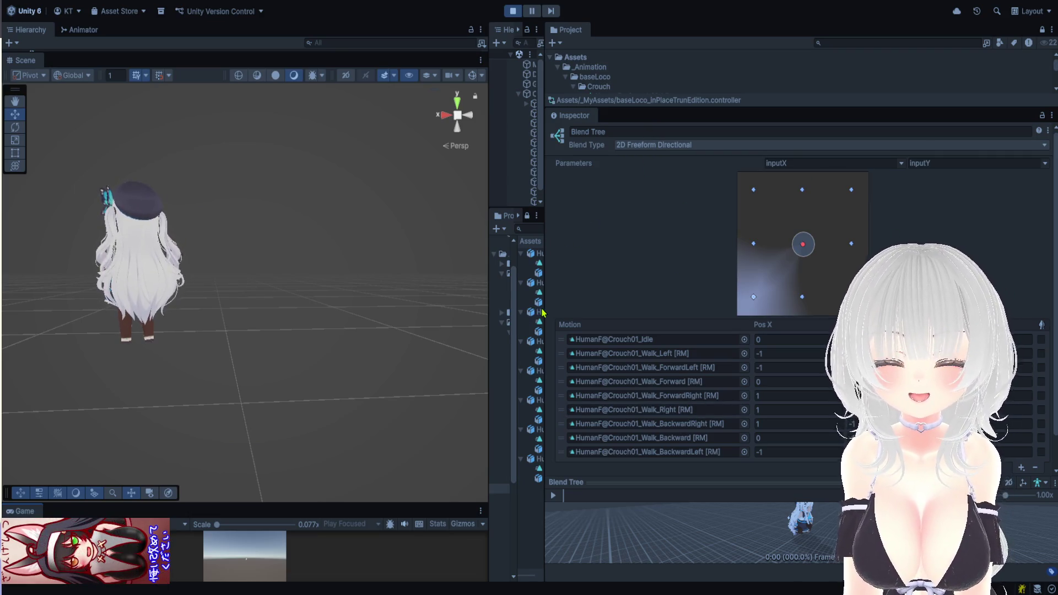
drag(293, 53, 346, 342)
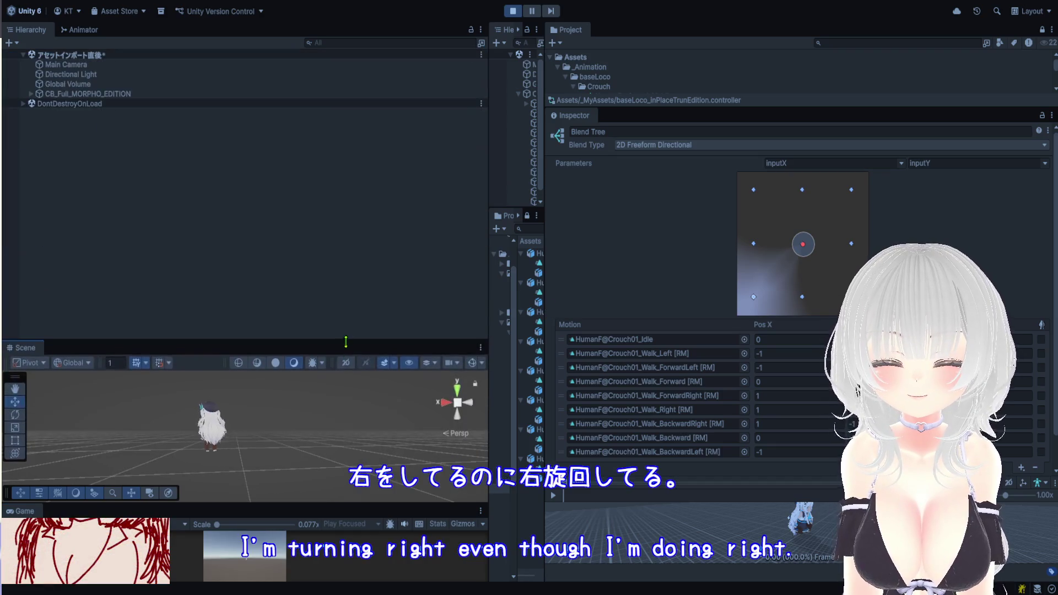
click(84, 31)
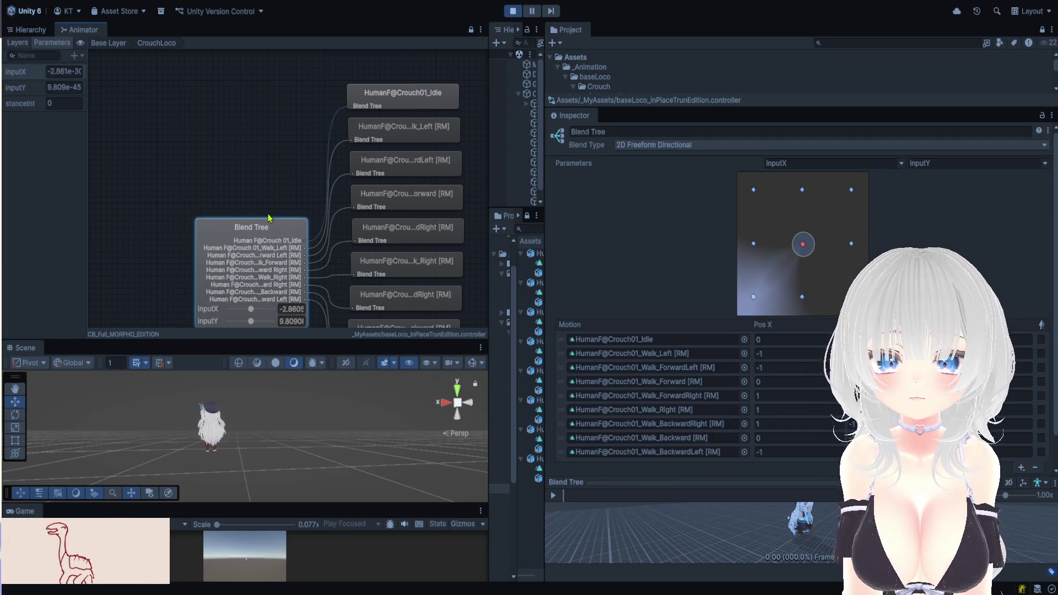
Enter the StandLoco blend tree, confirm Turn01_Right at Pos X 1, and test turning with D, A and W
key(a)
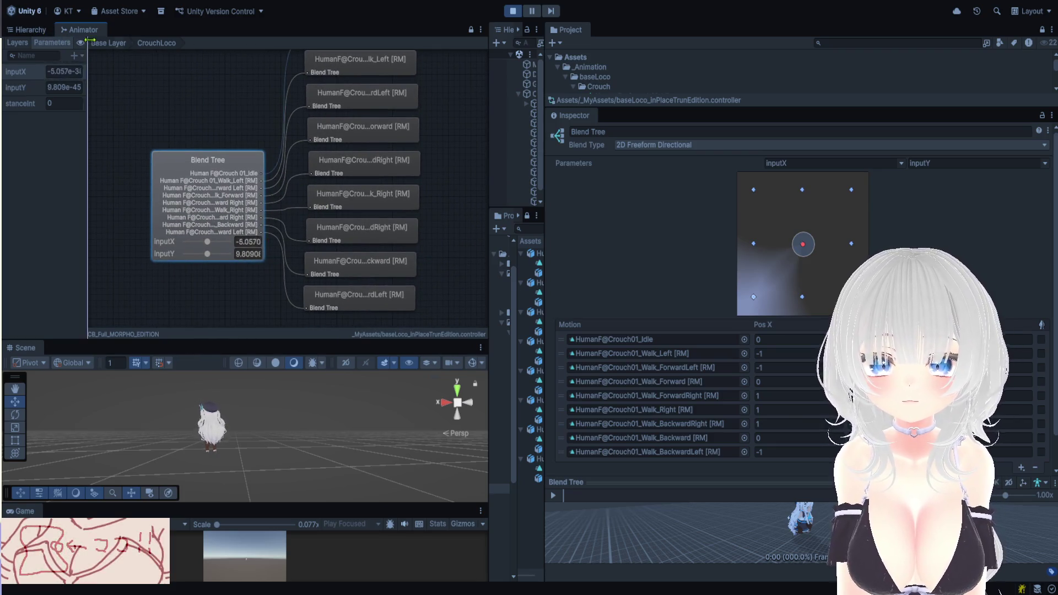
click(107, 44)
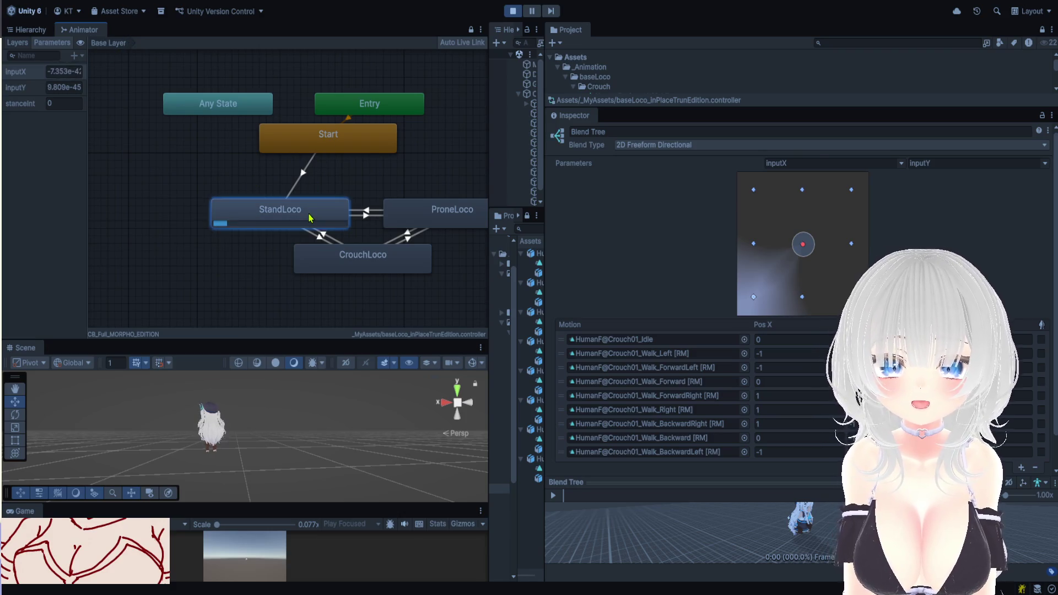
click(310, 218)
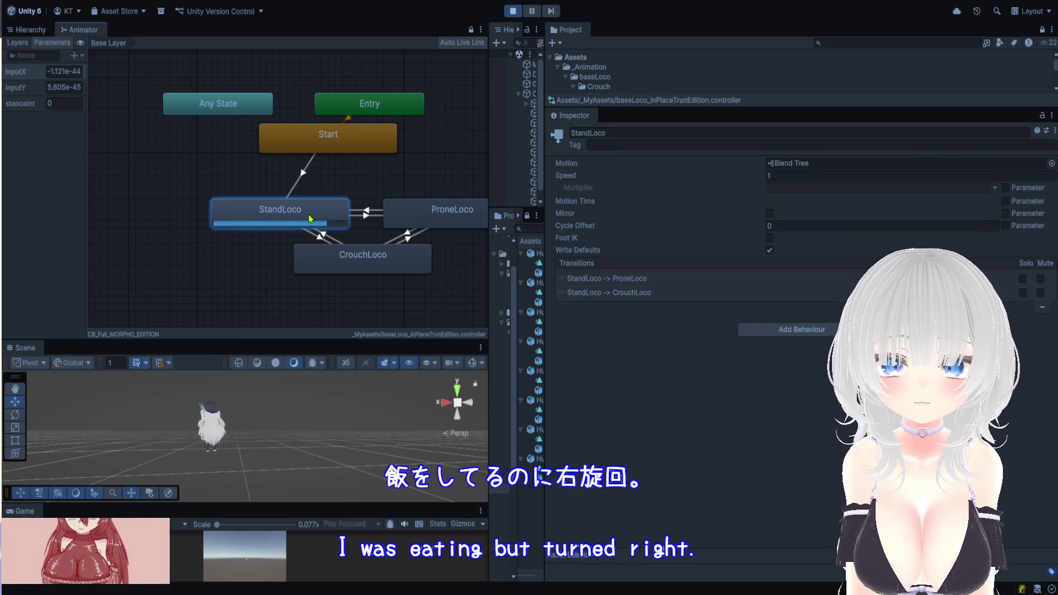
double_click(310, 218)
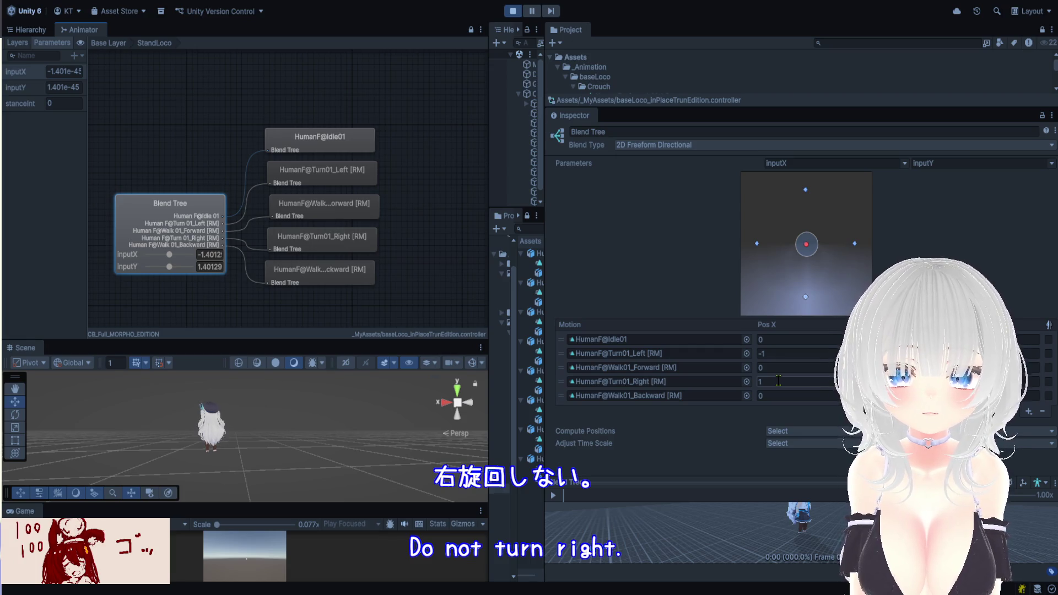
click(783, 381)
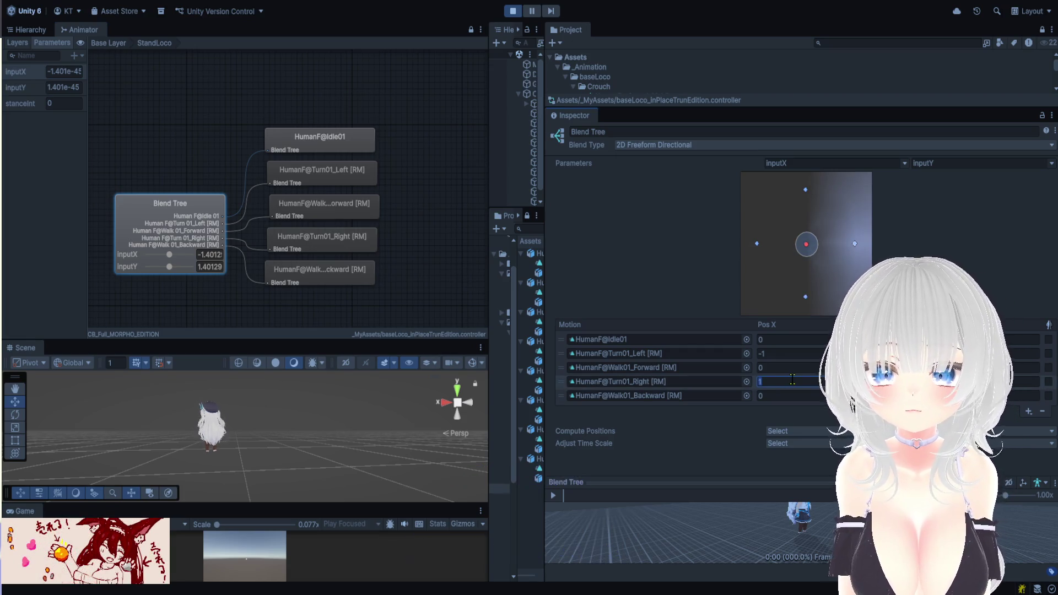
text(0dddddd)
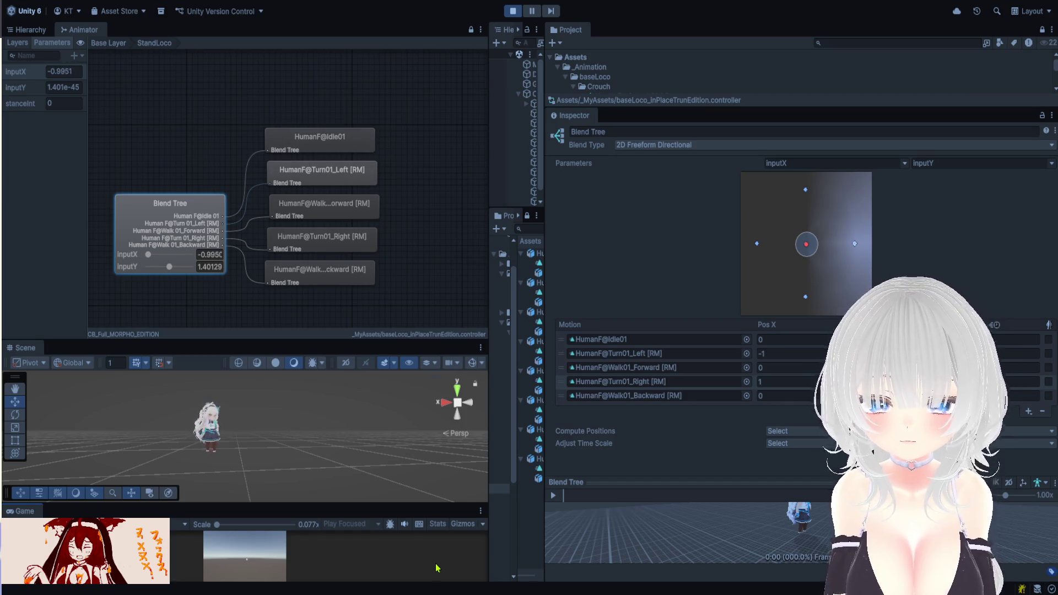
text(a)
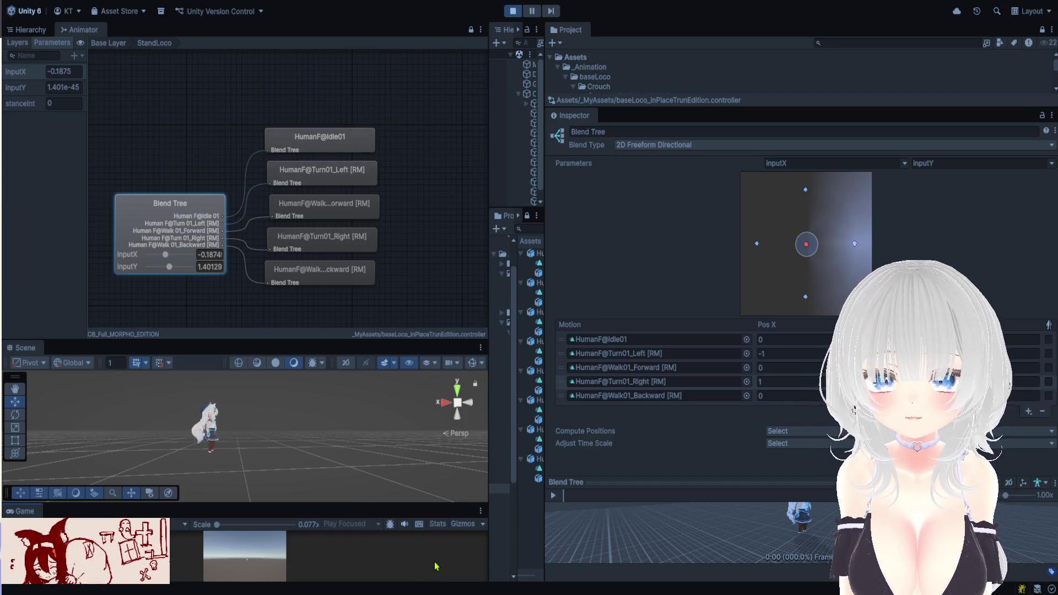
text(a)
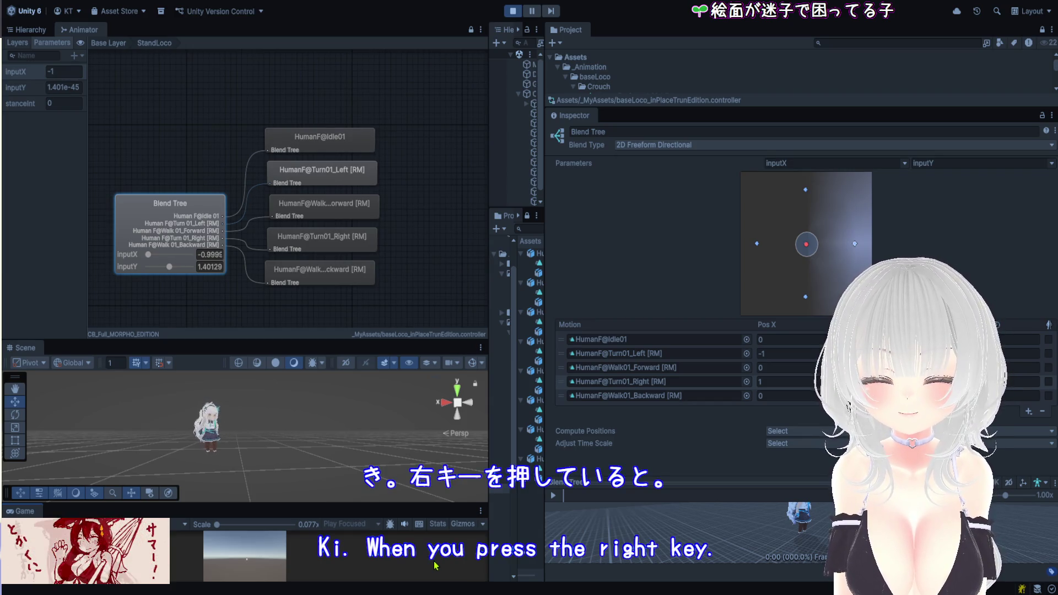
text(w)
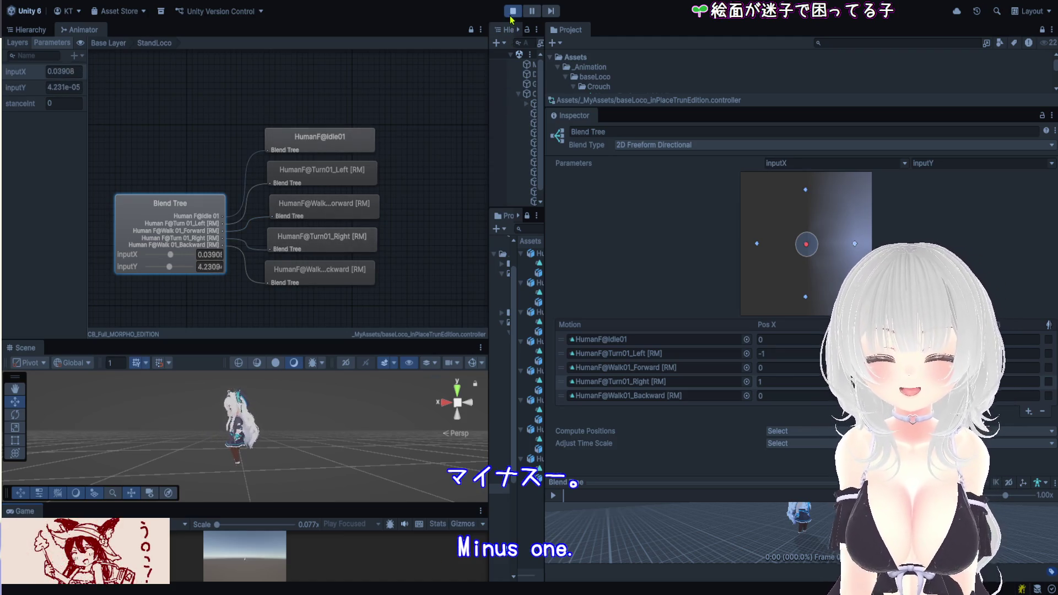
Stop Play mode and enlarge the Scene view to see the avatar back in T-pose
click(513, 11)
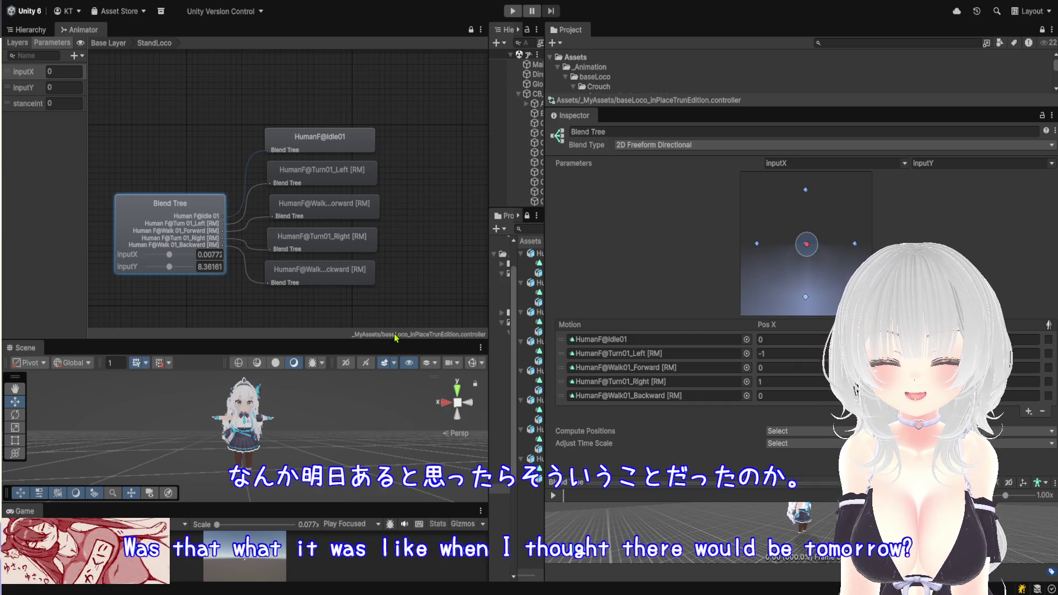
drag(371, 342, 374, 109)
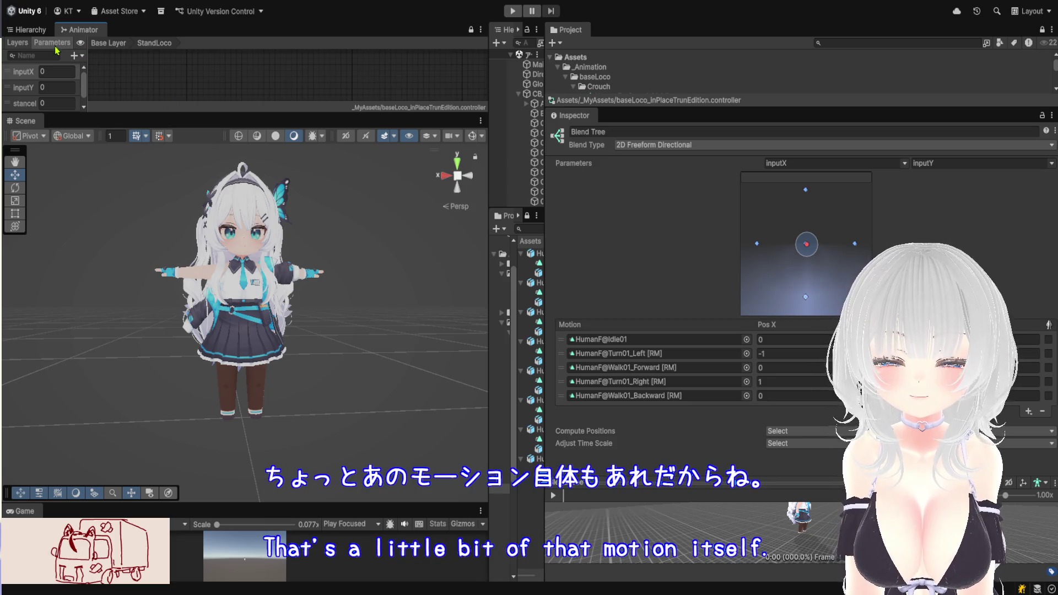
Enter Play mode and walk the avatar backward, forward, right and left with WASD
click(512, 11)
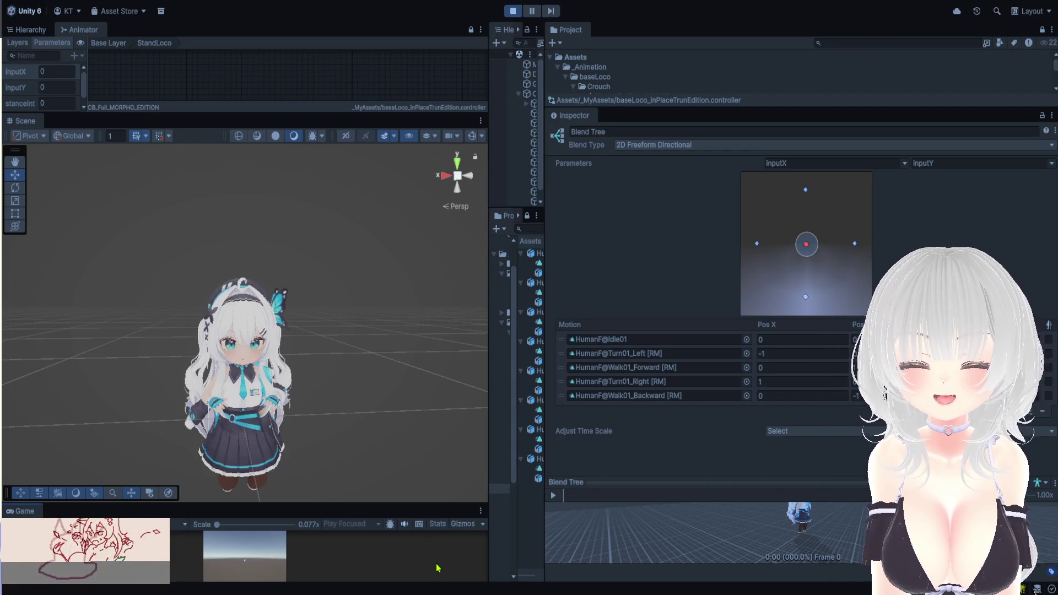
key(s)
key(d)
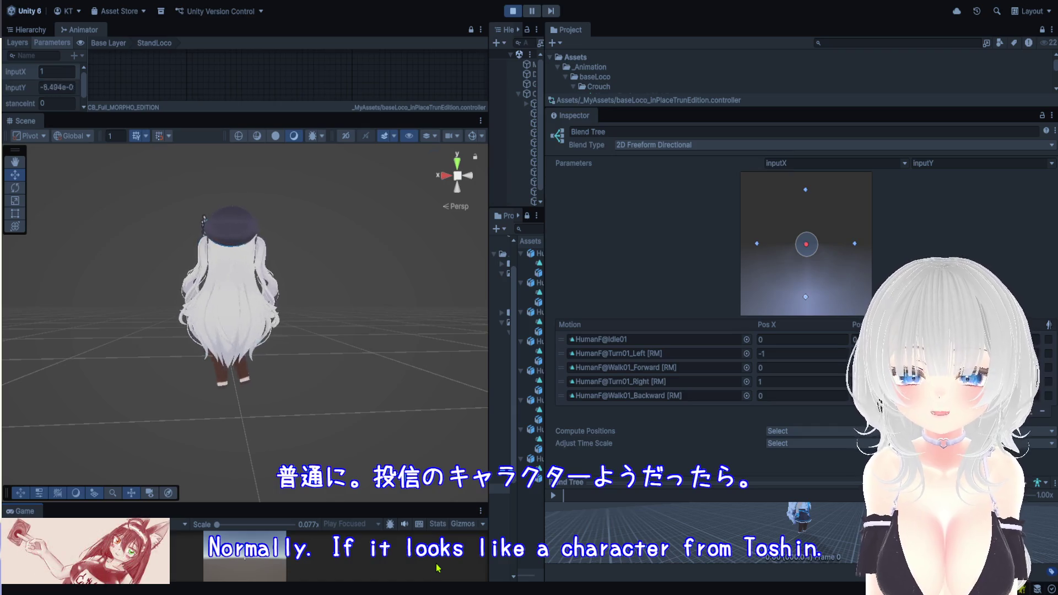
key(w)
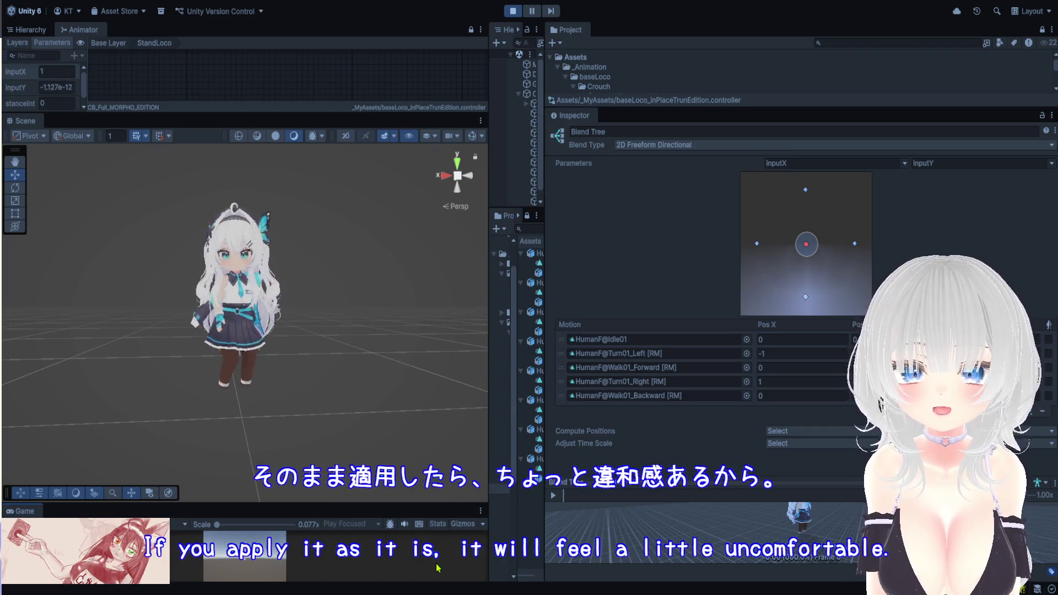
key(a)
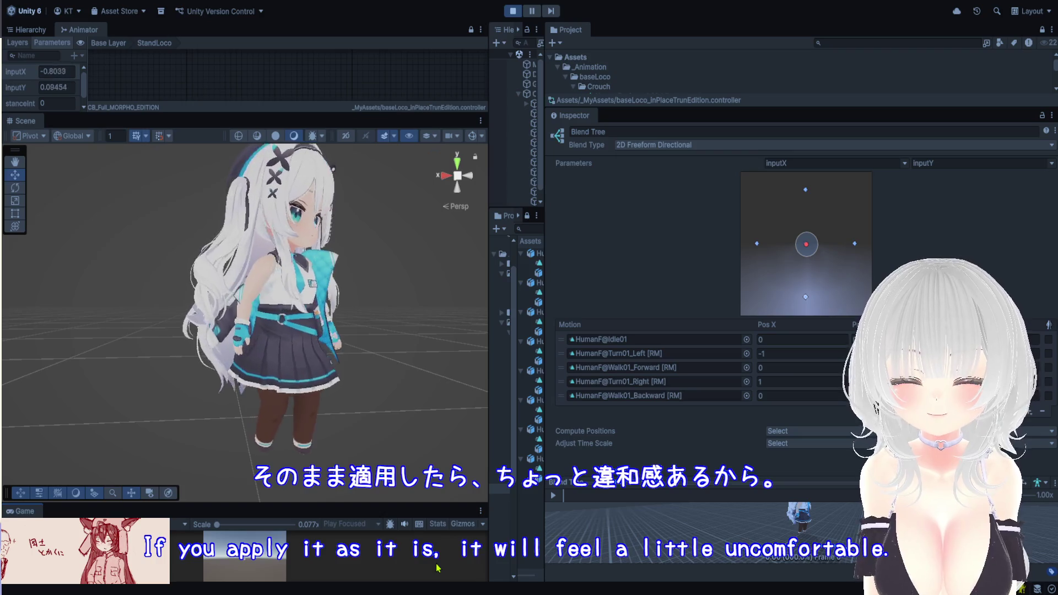
Toggle the avatar through crouch, prone and back to crouch while steering, then stop Play mode
key(c)
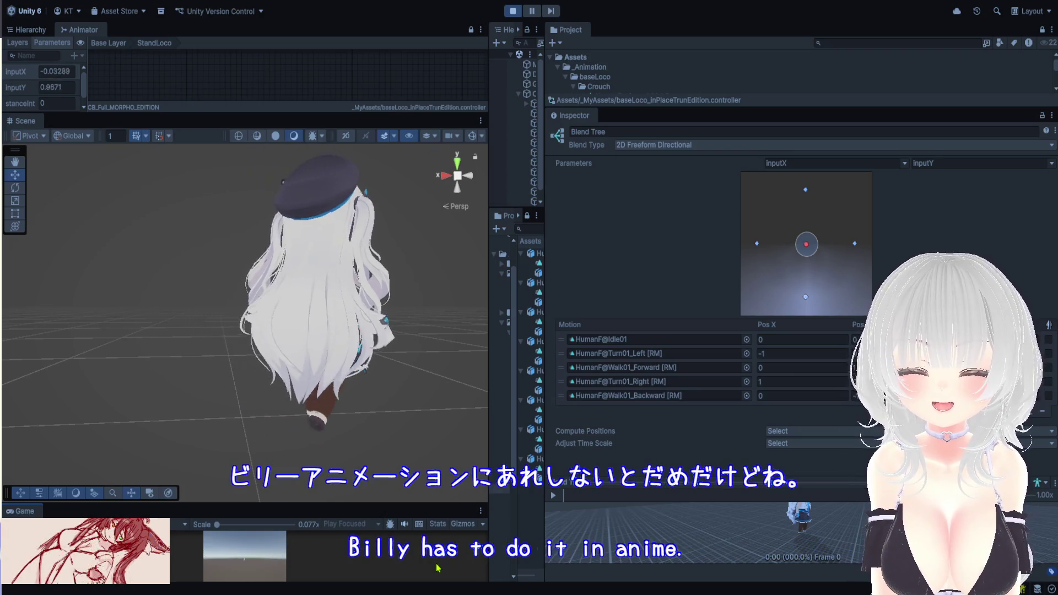
key(a)
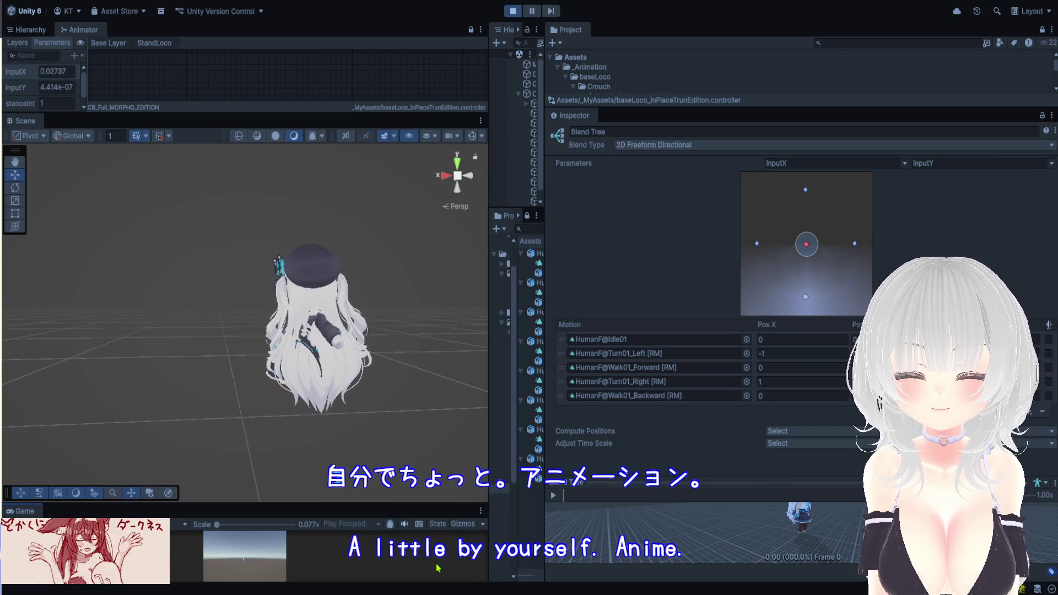
key(c)
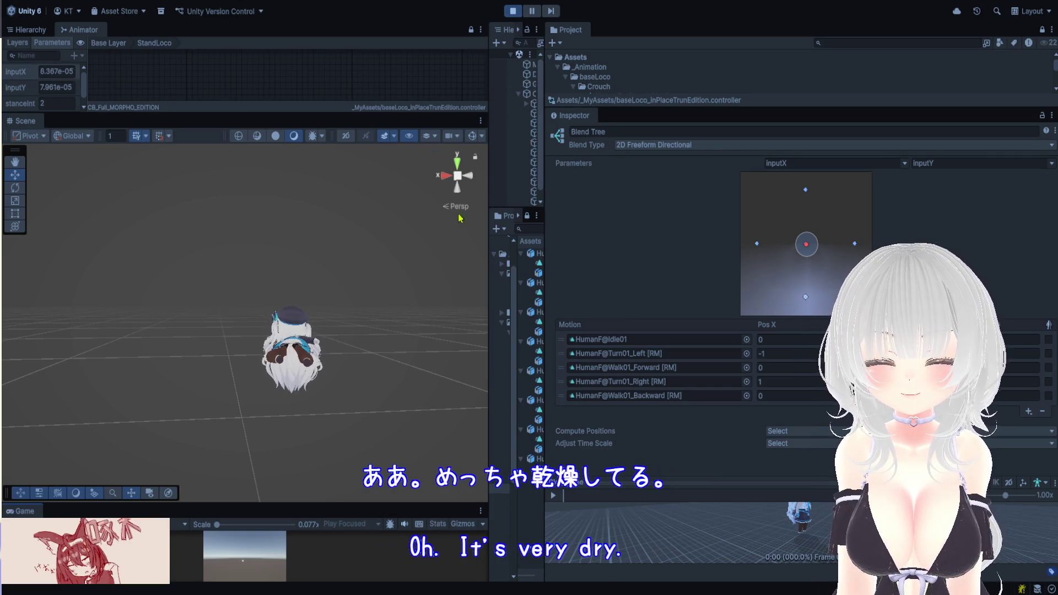
key(c)
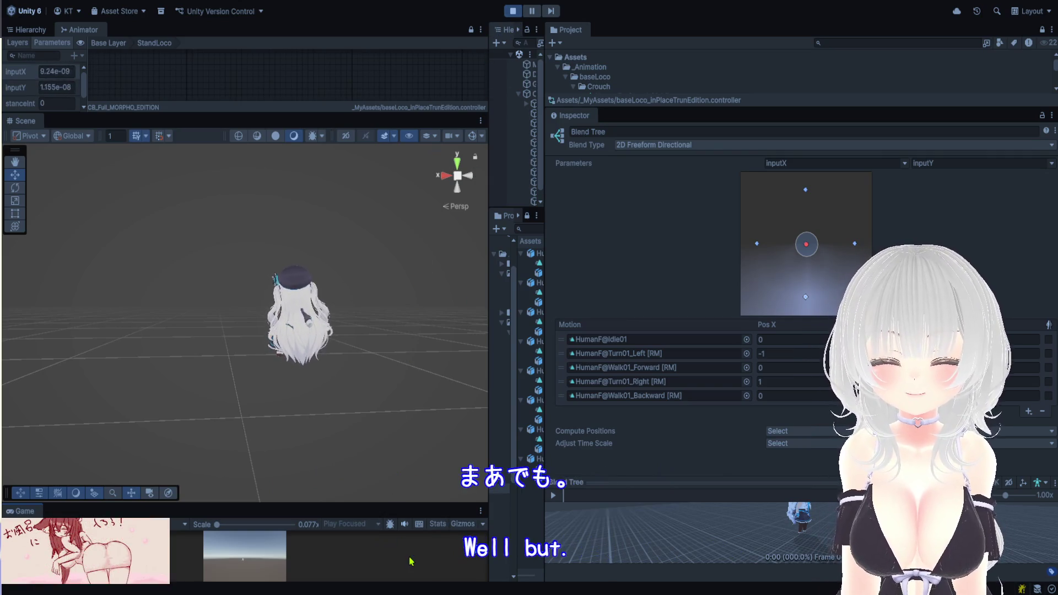
key(a)
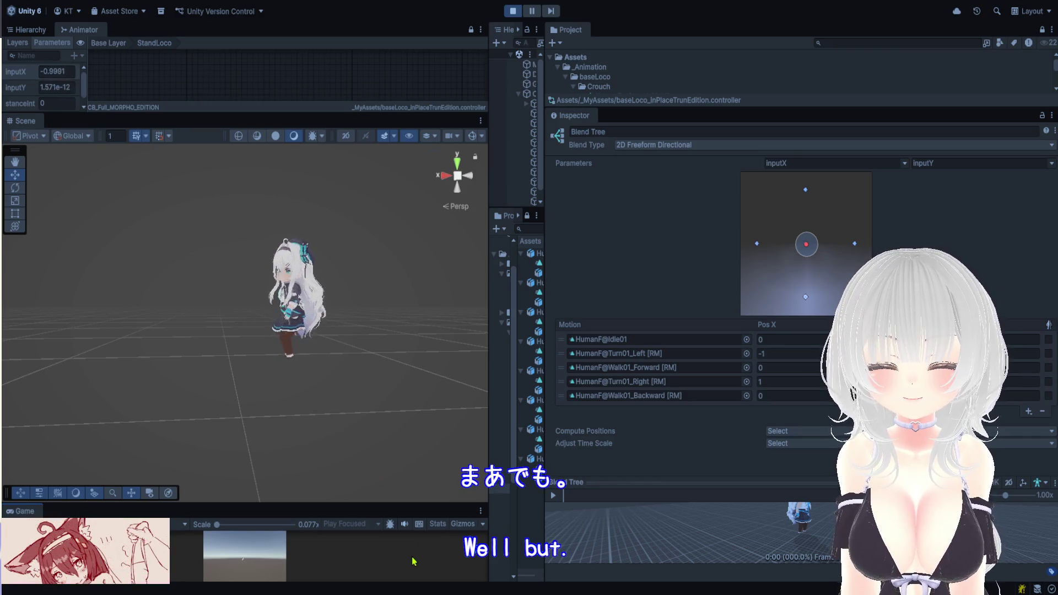
key(d)
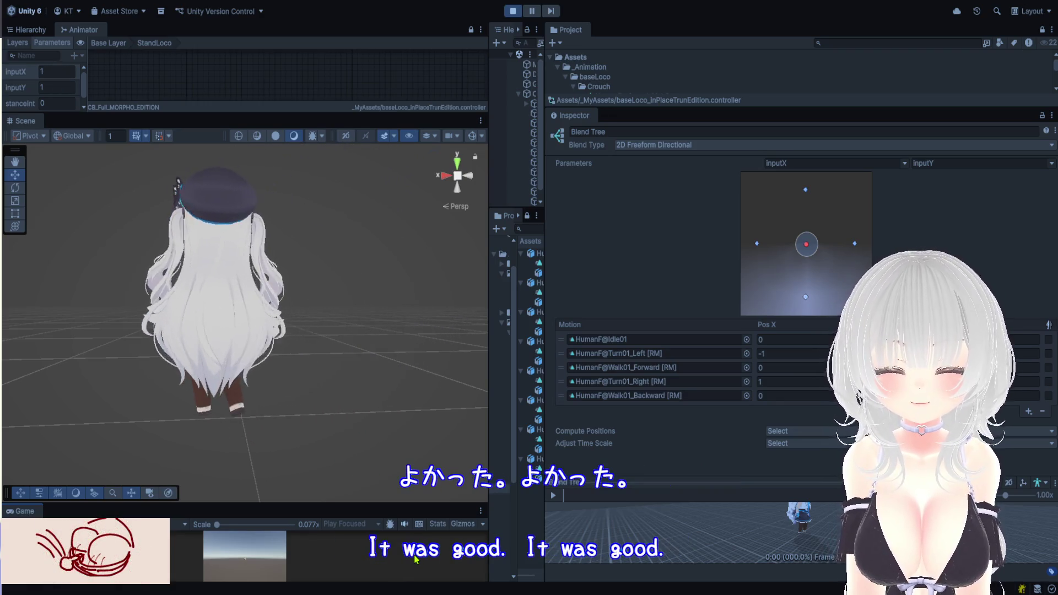
key(a)
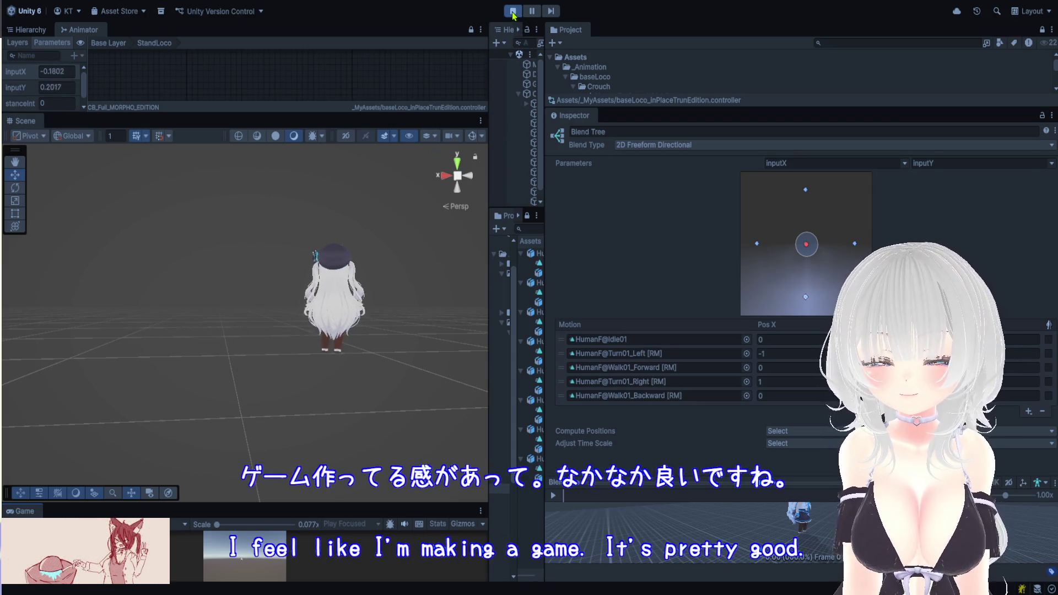
click(513, 11)
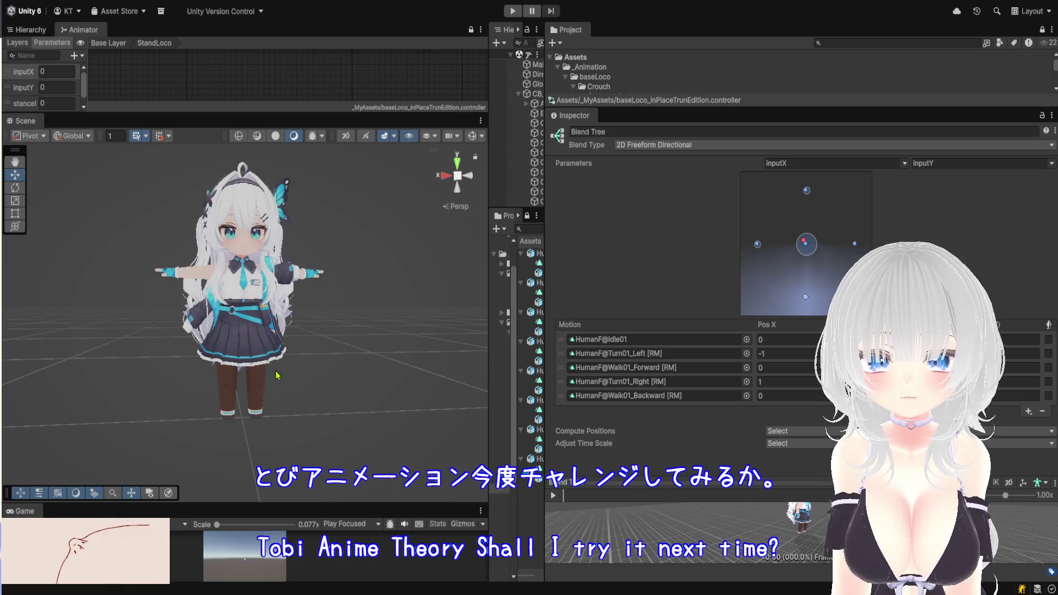
Resize the Game view, Hierarchy and Project panels so each has more room
drag(367, 502, 387, 333)
drag(489, 320, 377, 320)
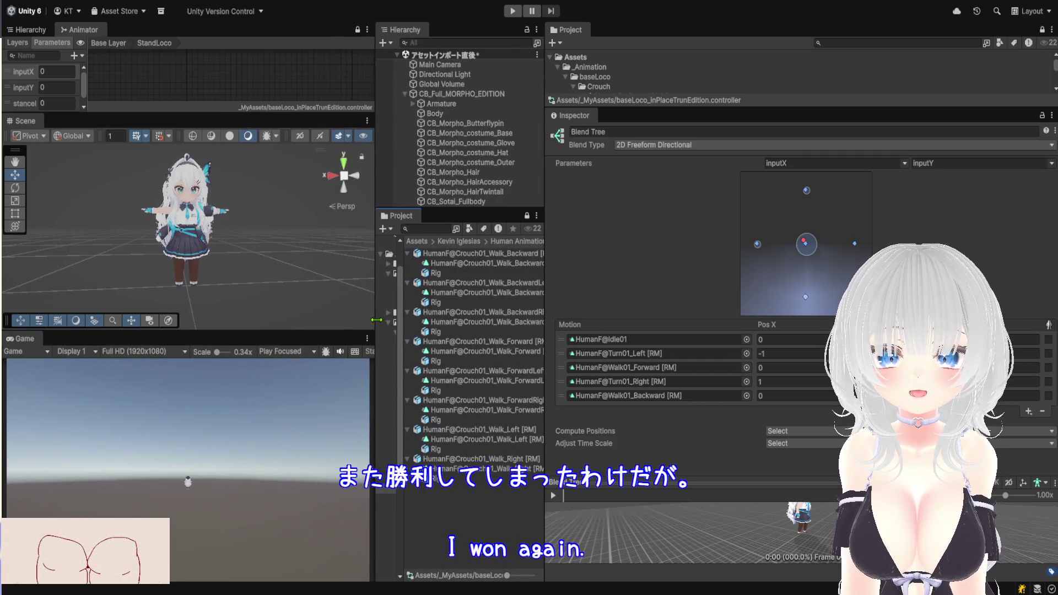
drag(544, 257, 684, 256)
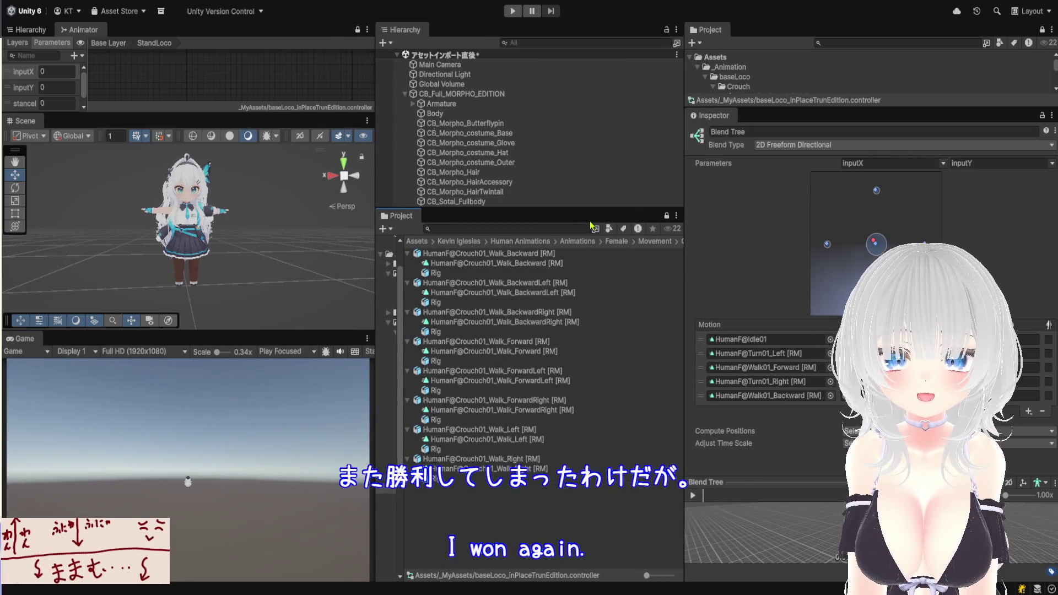
mouse_move(574, 210)
mouse_down()
mouse_move(575, 335)
mouse_move(574, 212)
mouse_up()
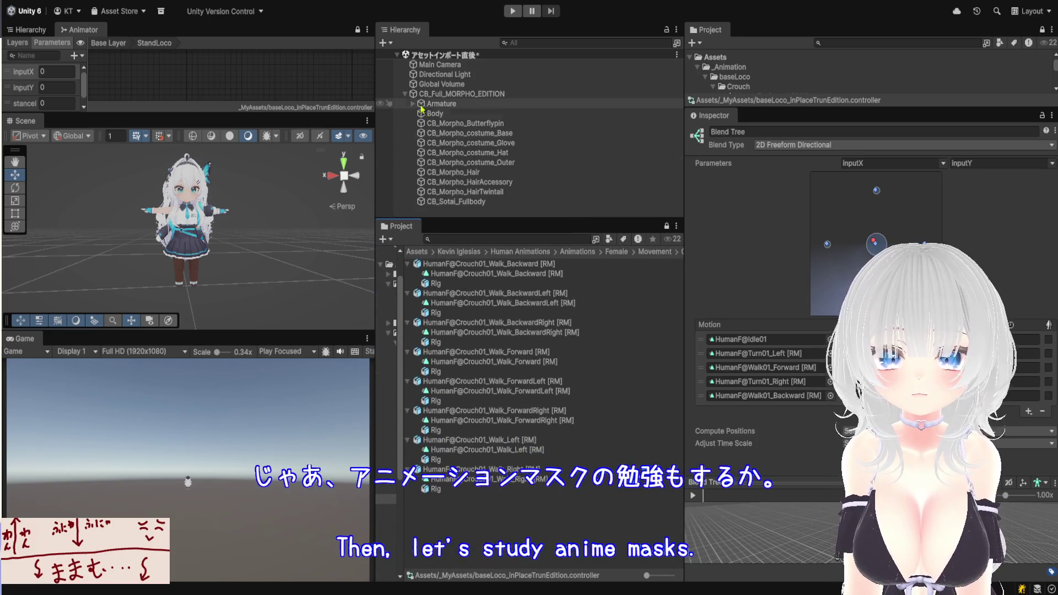
Select CB_Full_MORPHO_EDITION and enlarge the Animator to display the StandLoco blend tree
click(405, 94)
click(435, 94)
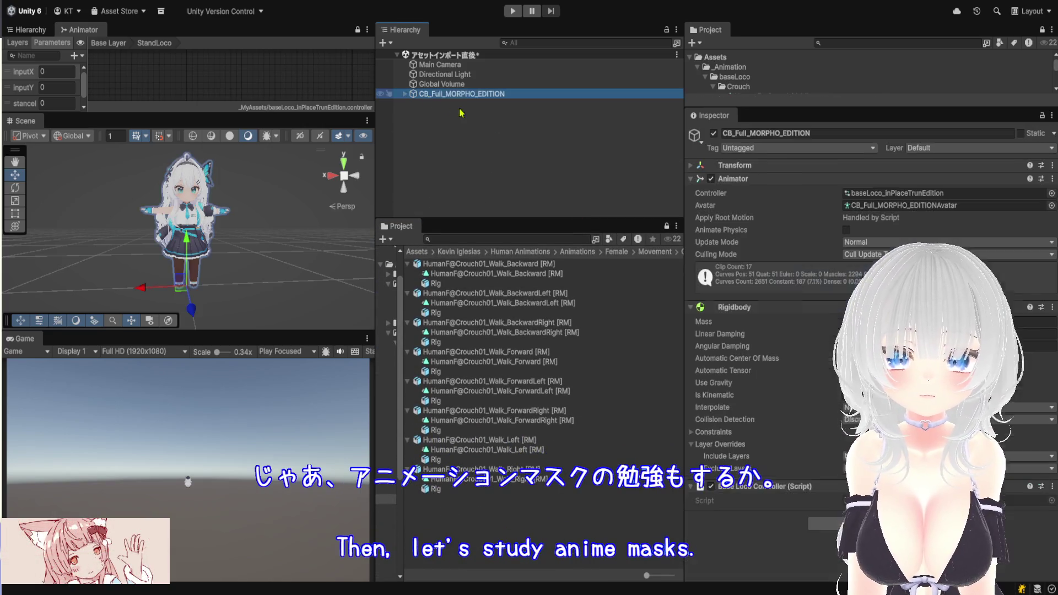
double_click(876, 194)
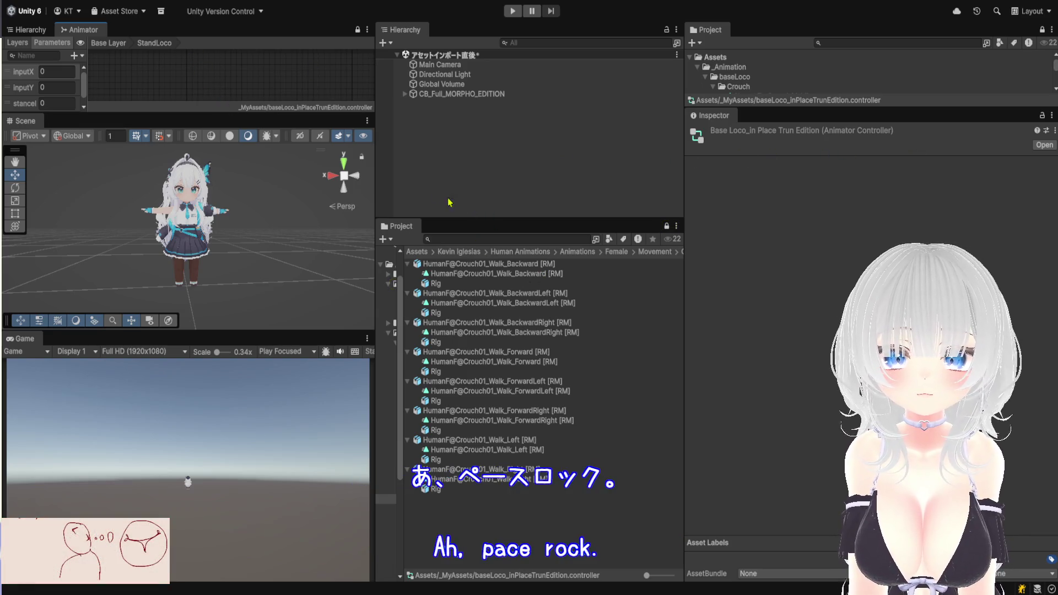
click(466, 94)
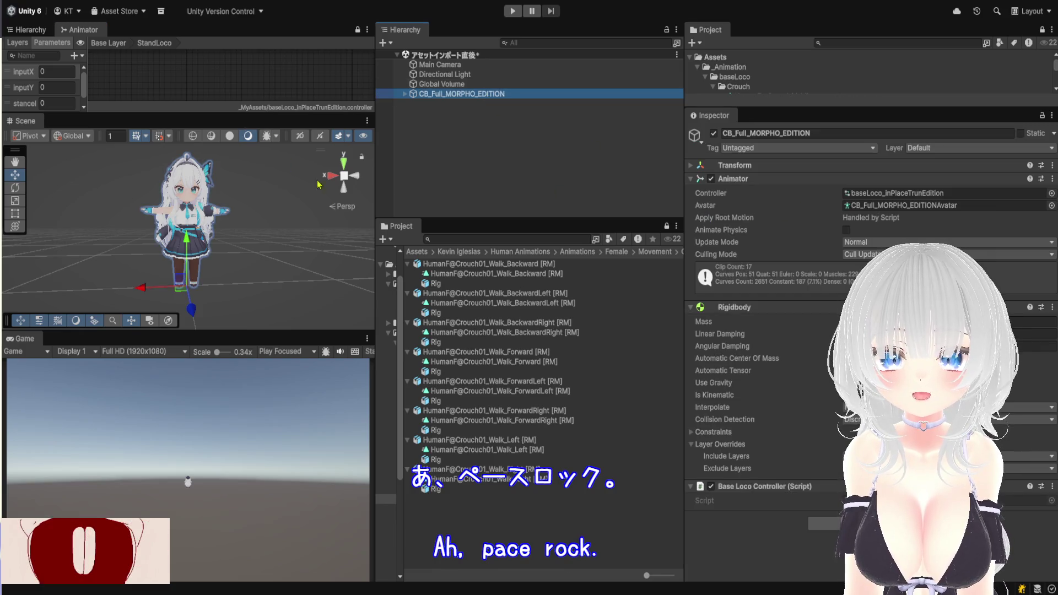
drag(223, 122, 224, 477)
drag(374, 175, 711, 175)
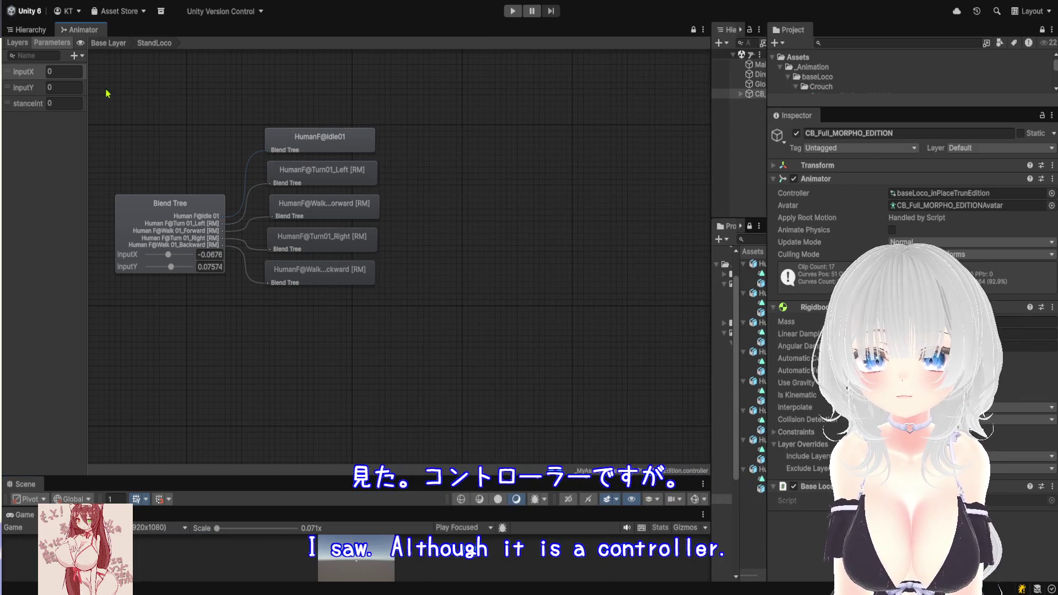
Switch the Animator sidebar to the Layers tab, which lists only Base Layer
click(18, 43)
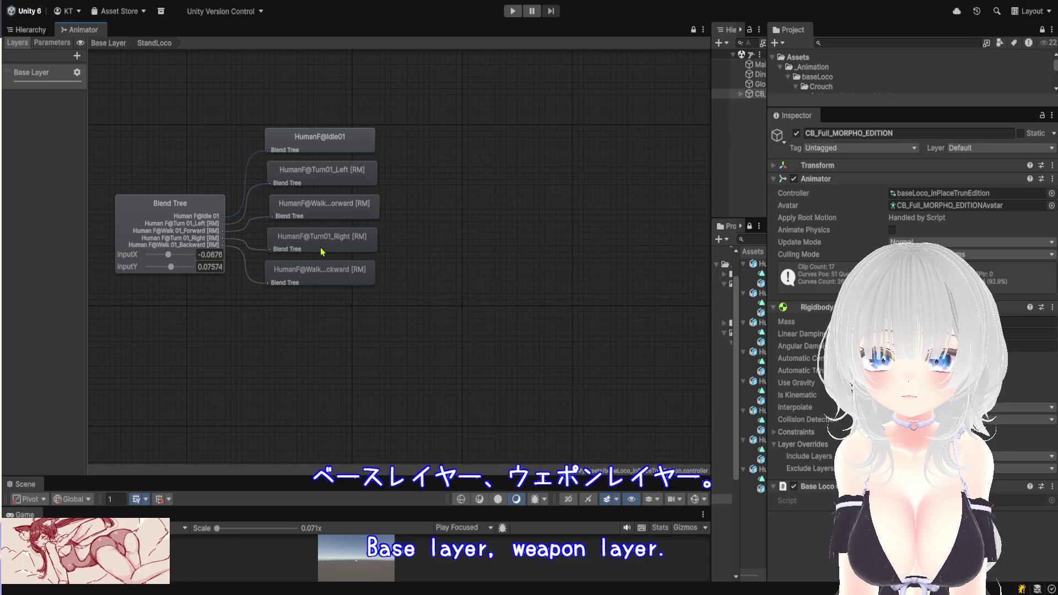
Add a new animator layer named 'WeaponLayer' beneath Base Layer
click(76, 56)
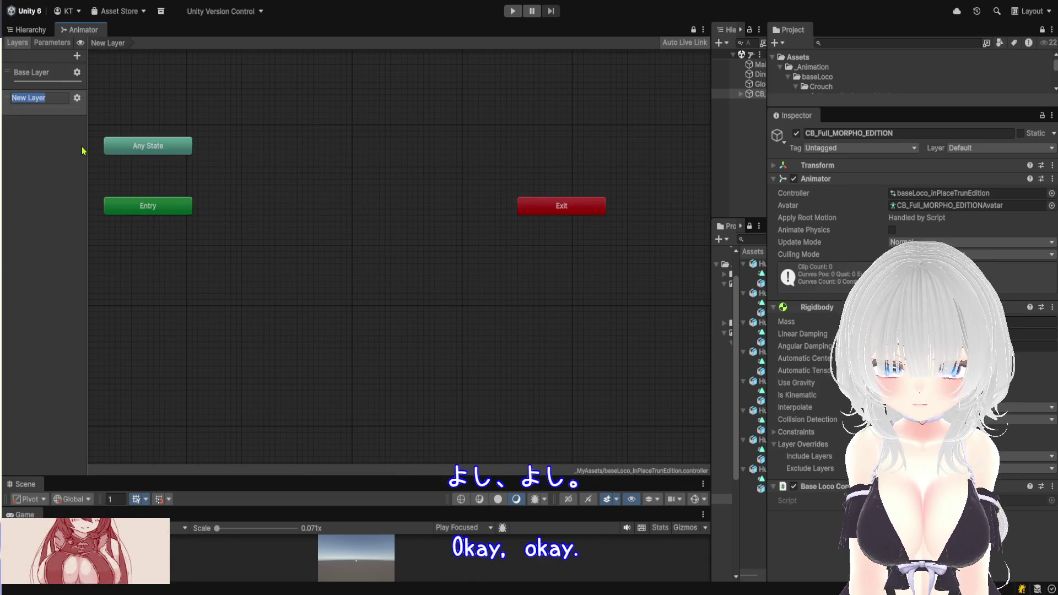
text(Wea)
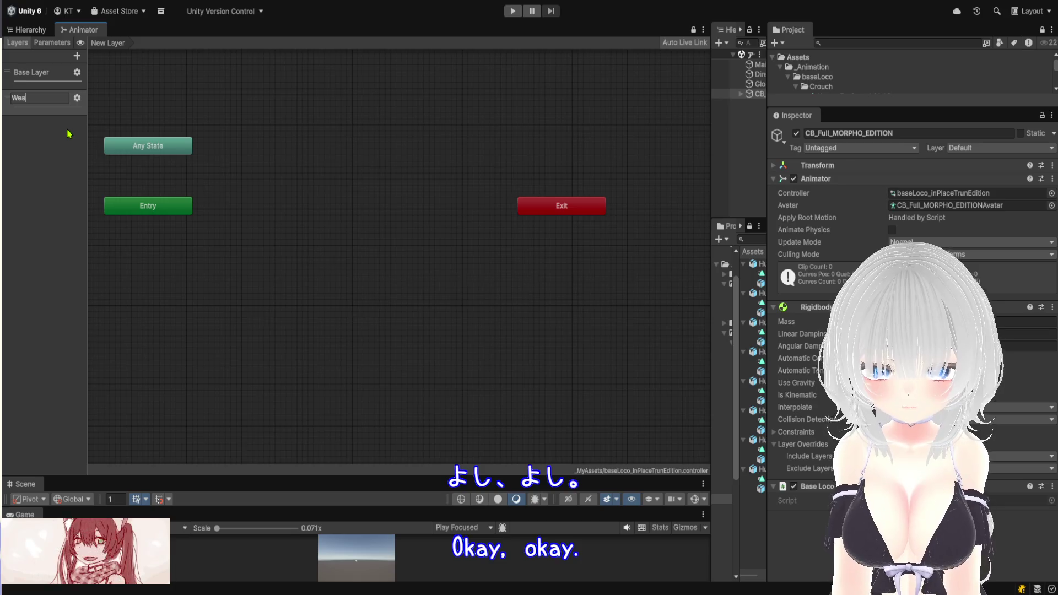
text(ponLayer)
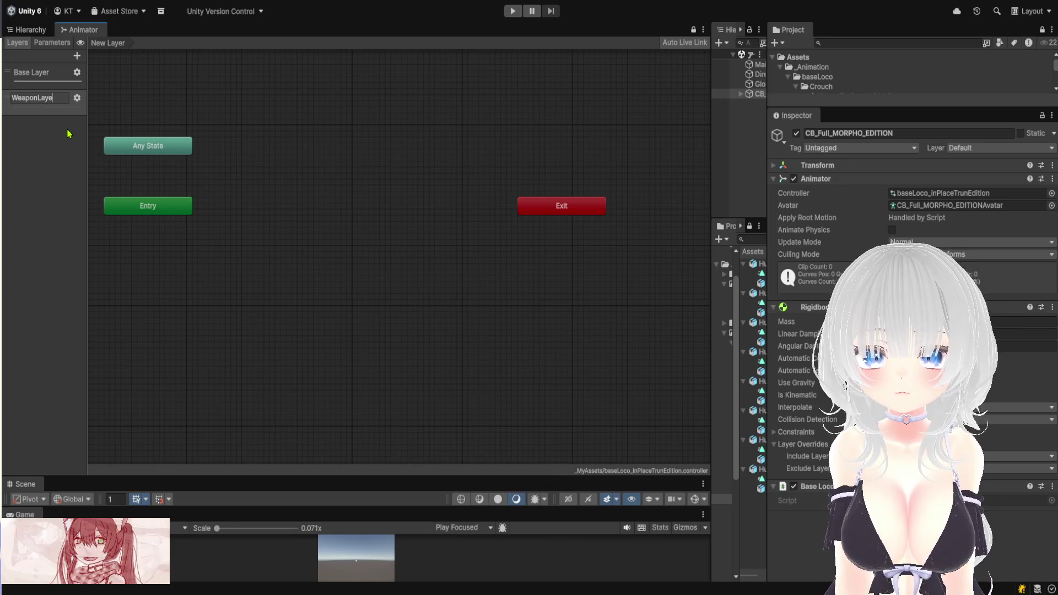
key(Return)
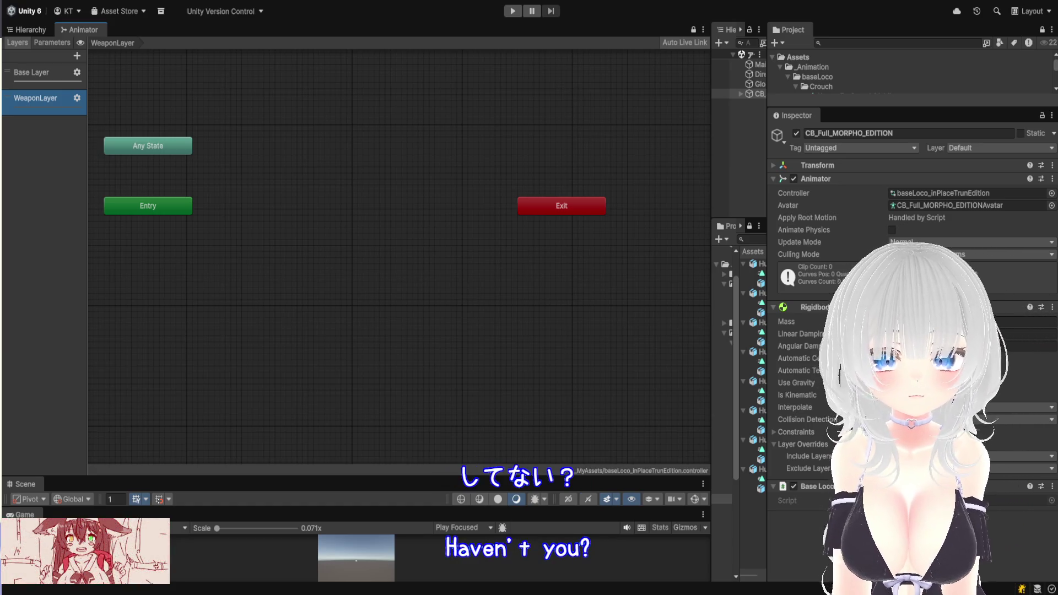
drag(711, 315, 533, 314)
Create a 'WeaponMask' avatar mask in Assets/_MyAssets and expand its Humanoid section
click(618, 253)
click(574, 252)
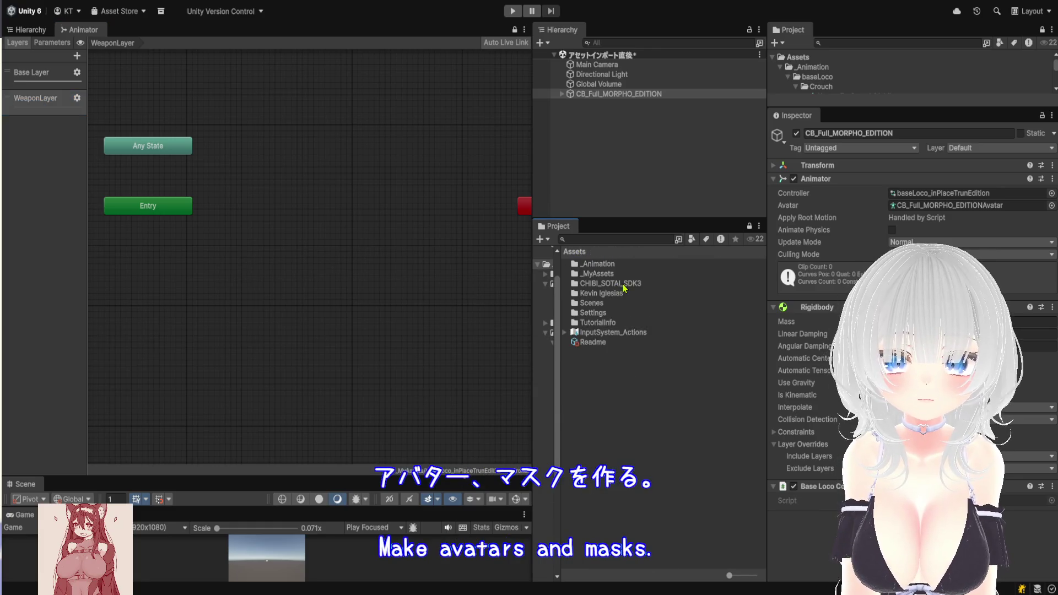
double_click(592, 274)
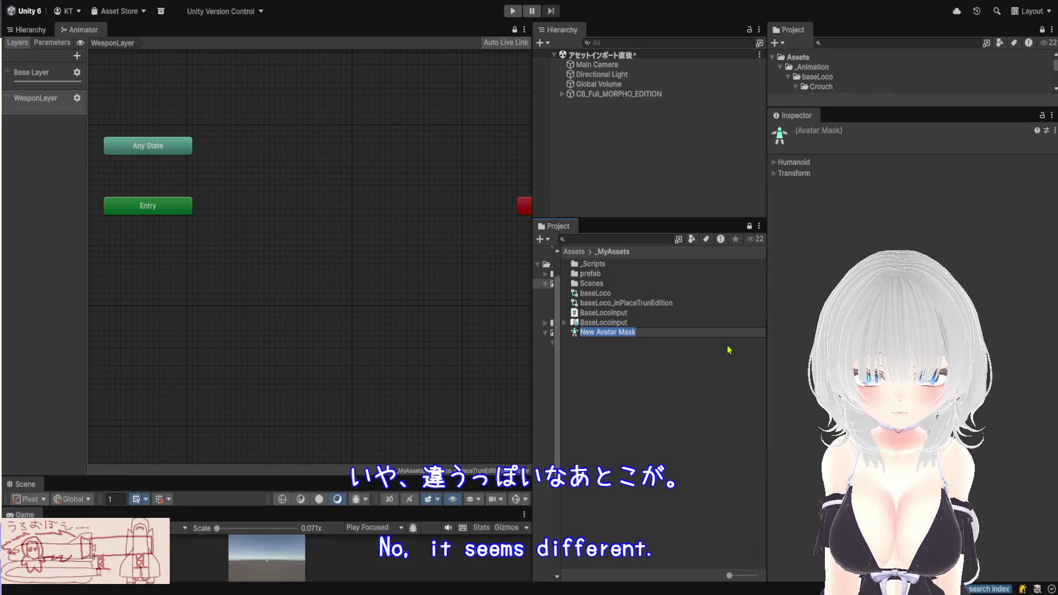
text(Weapon)
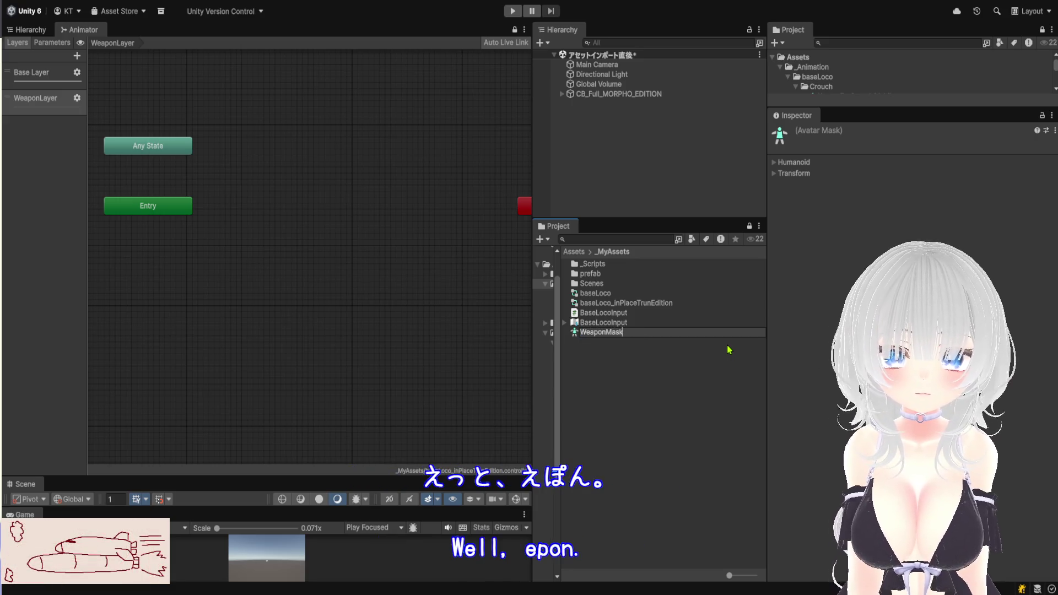
key(Return)
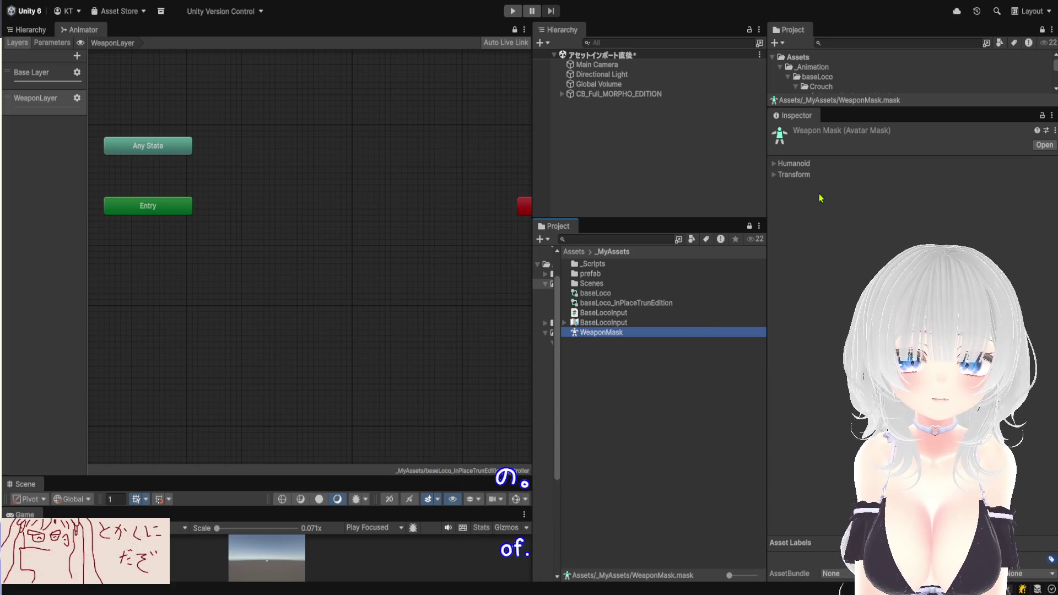
click(773, 165)
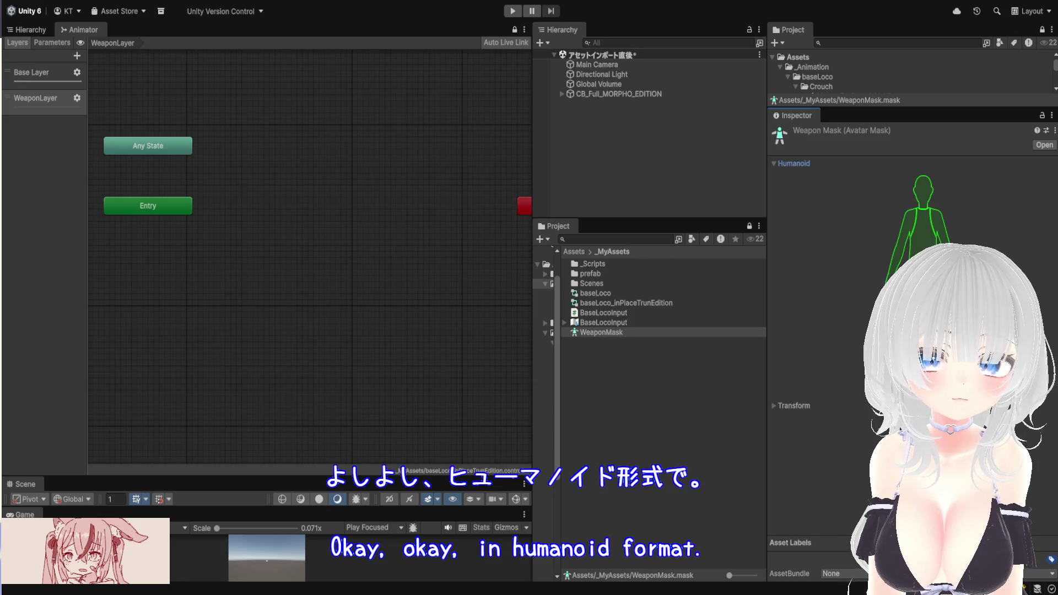
Disable the torso in WeaponMask's humanoid diagram, expand Transform, and return to the Assets root
click(930, 201)
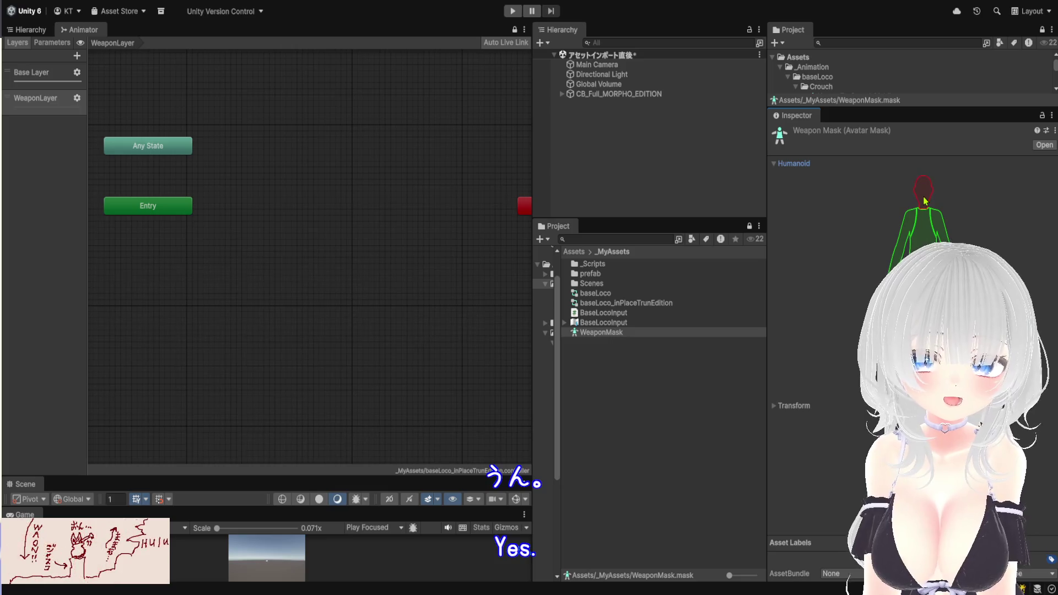
click(925, 202)
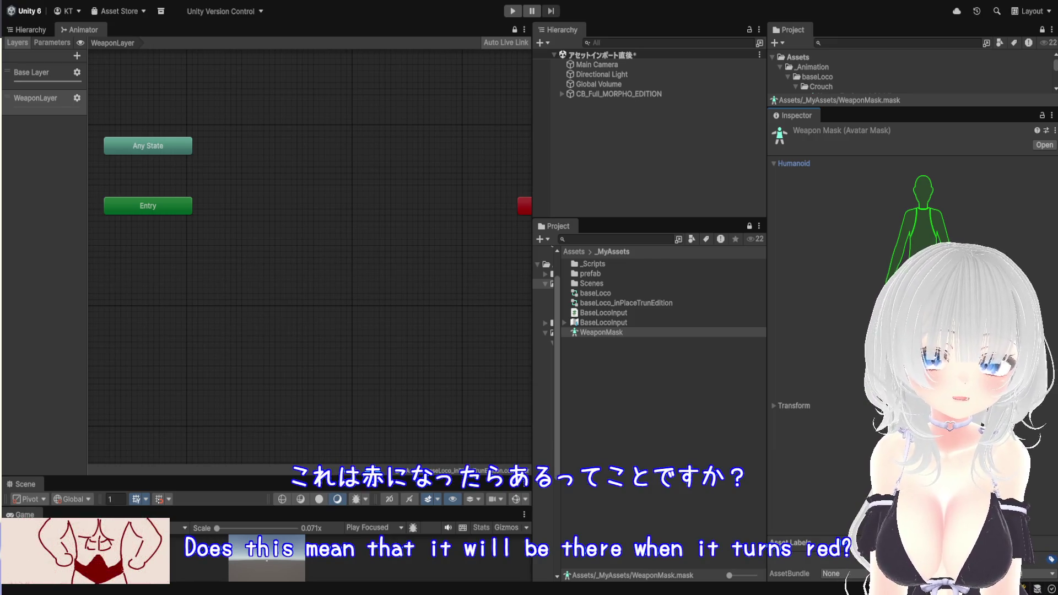
click(921, 223)
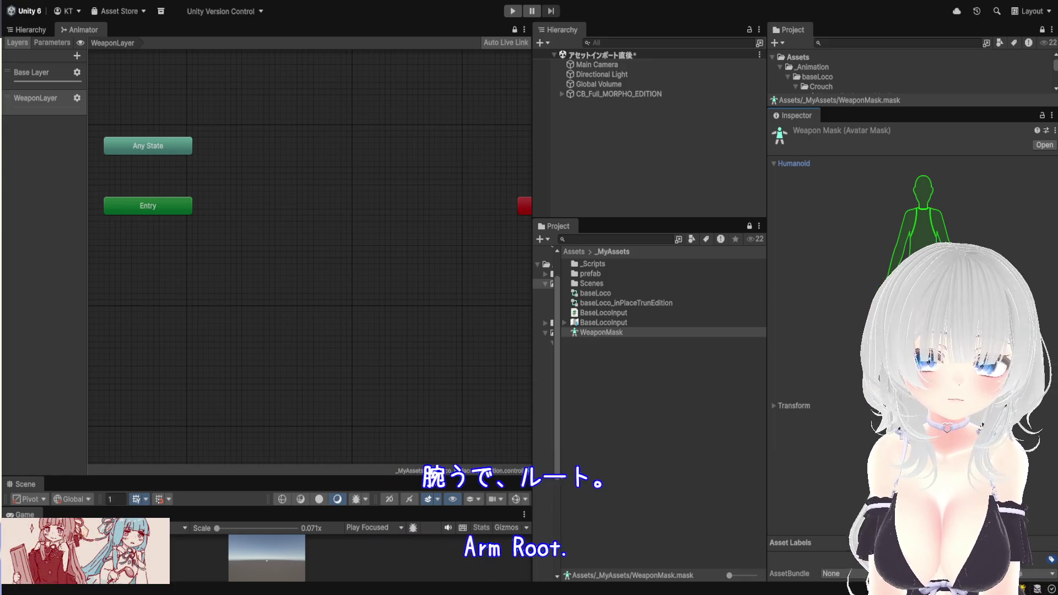
click(794, 405)
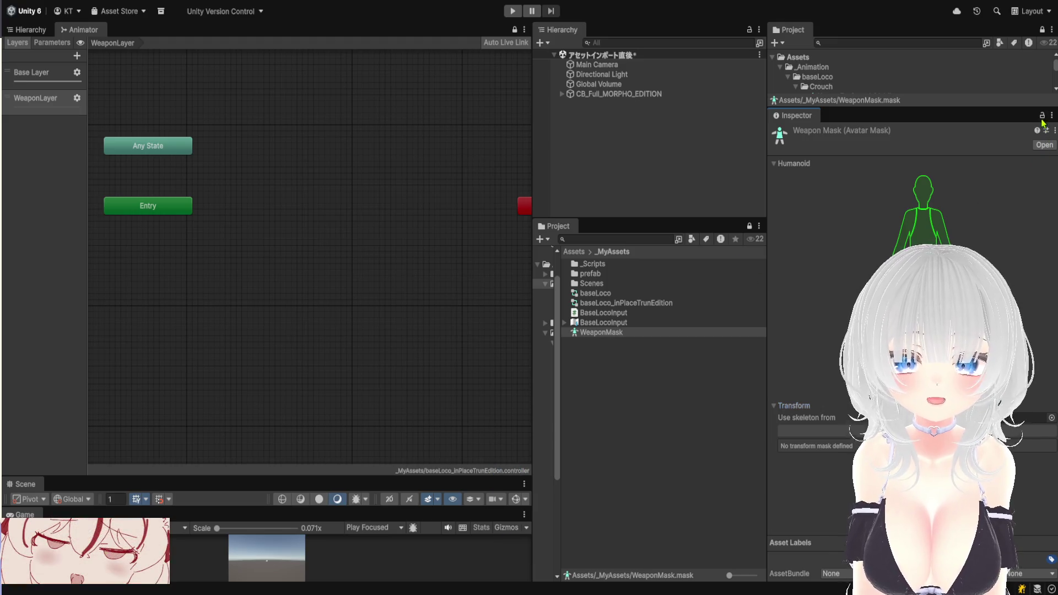
key(BackSpace)
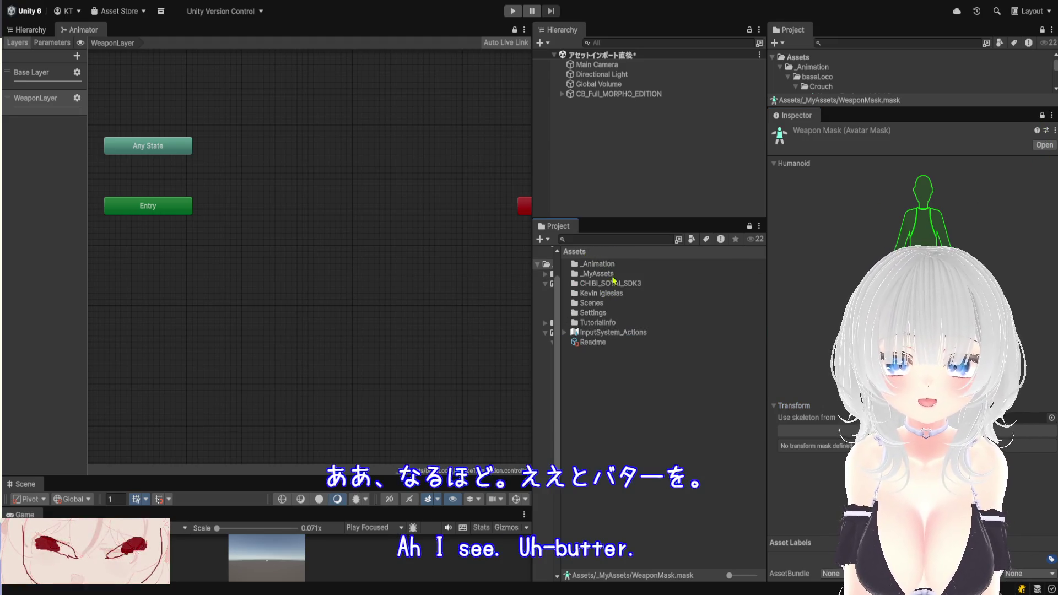
Assign CB_Full_MORPHO_EDITIONAvatar as WeaponMask's 'Use skeleton from' source
click(612, 94)
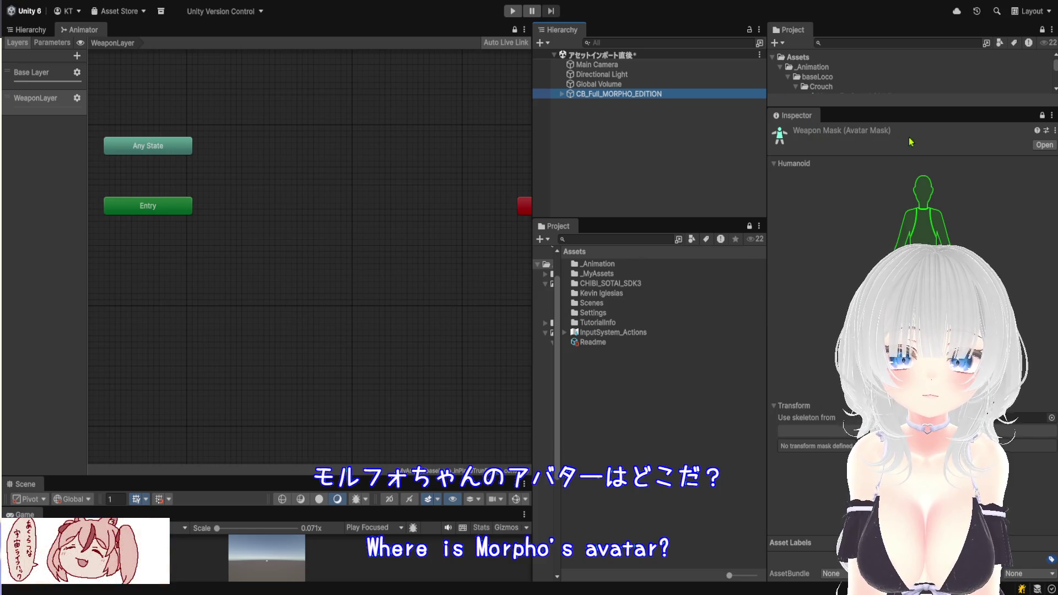
key(ctrl+3)
middle_click(626, 34)
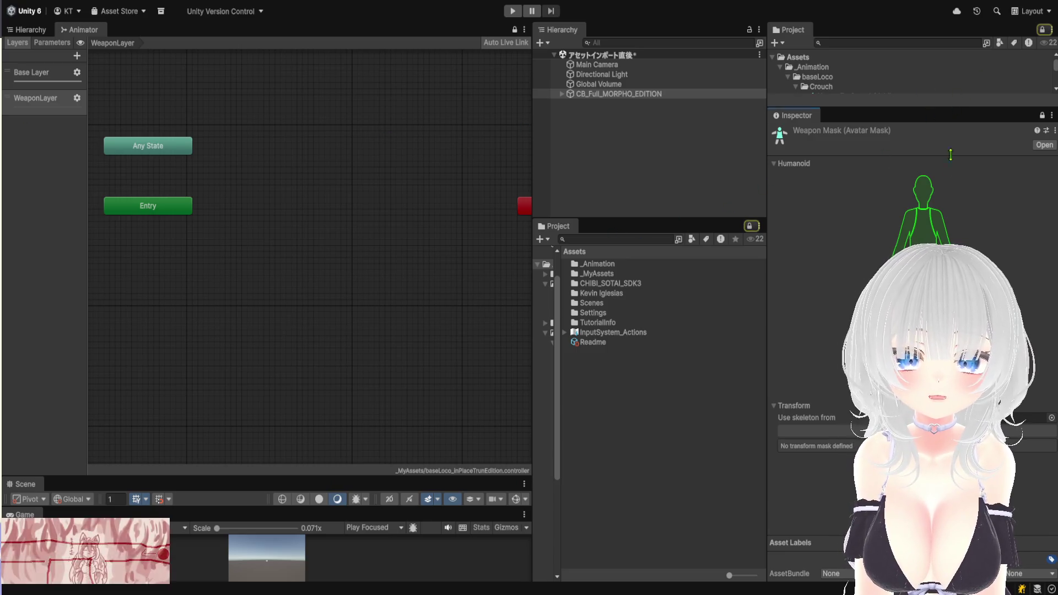
drag(955, 105, 956, 211)
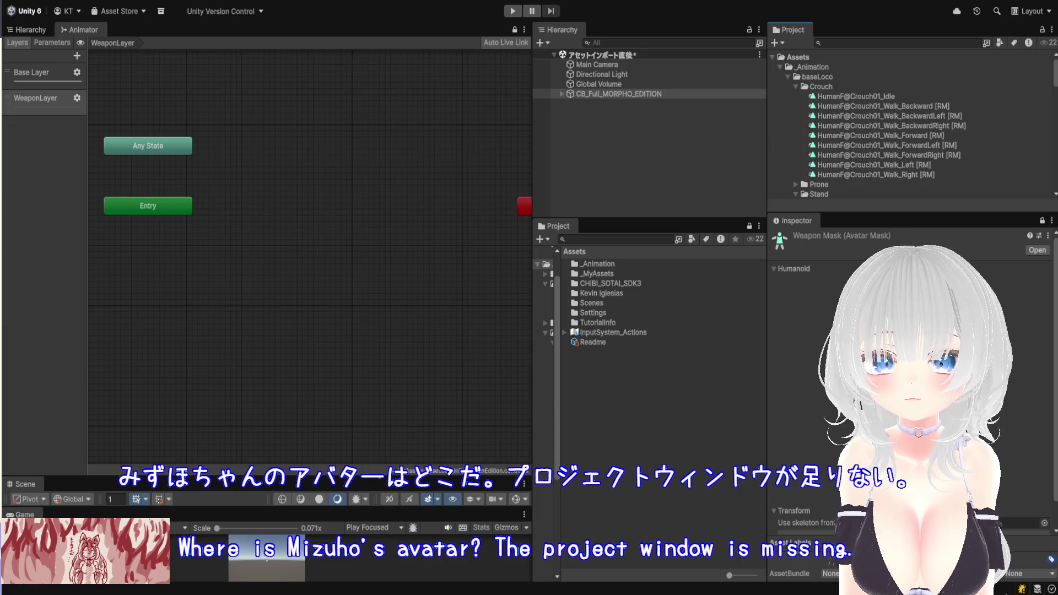
scroll(882, 137, down, 10)
mouse_move(882, 196)
mouse_down()
mouse_move(909, 231)
mouse_move(992, 440)
mouse_move(1025, 494)
mouse_up()
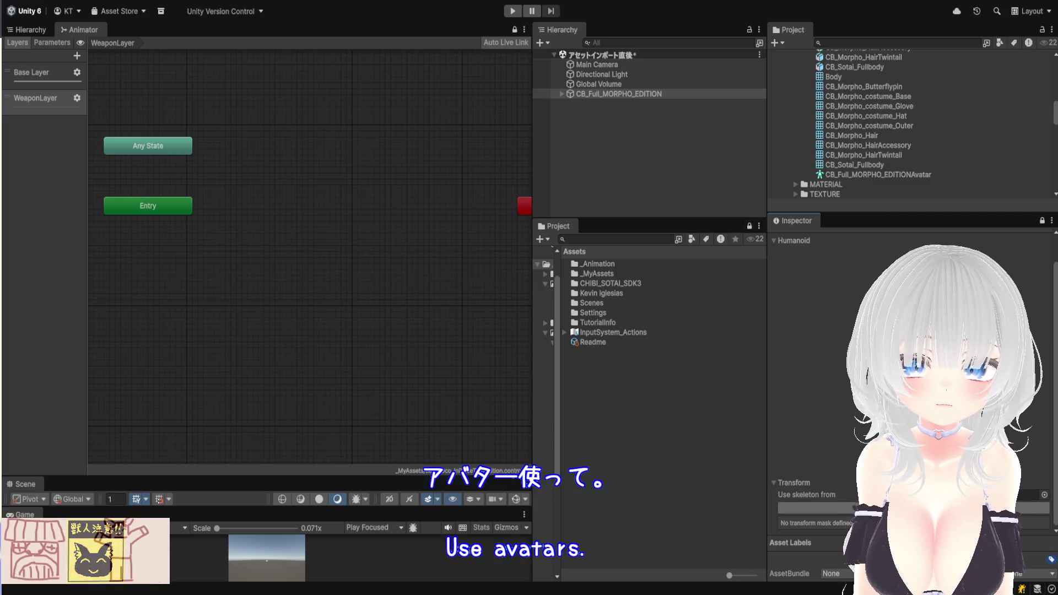
Expand the Armature, Hips, Spine and Chest bones in the mask's node list
scroll(1025, 495, down, 4)
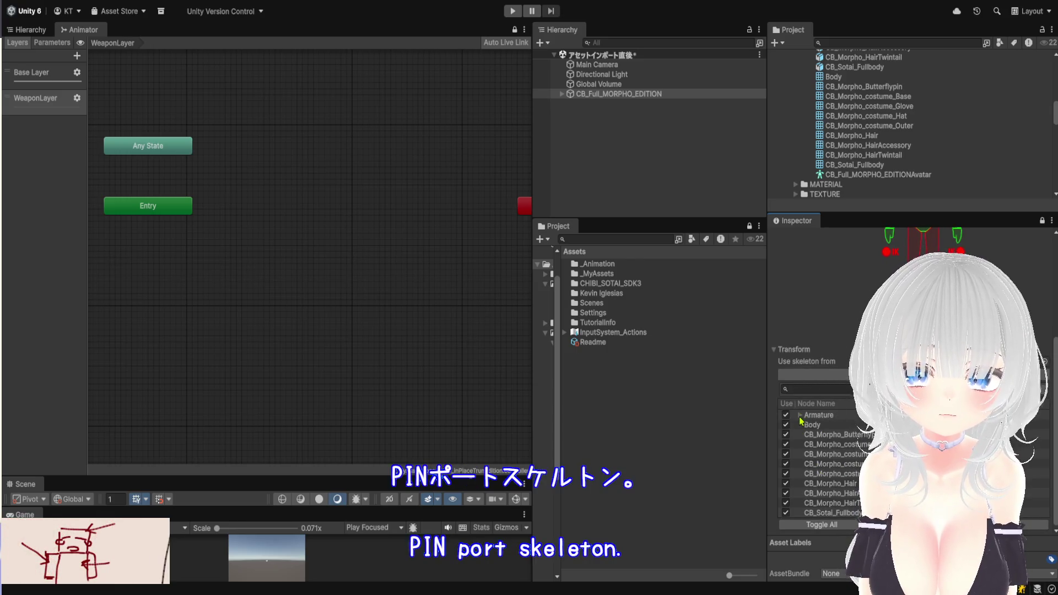
click(800, 415)
scroll(858, 446, down, 1)
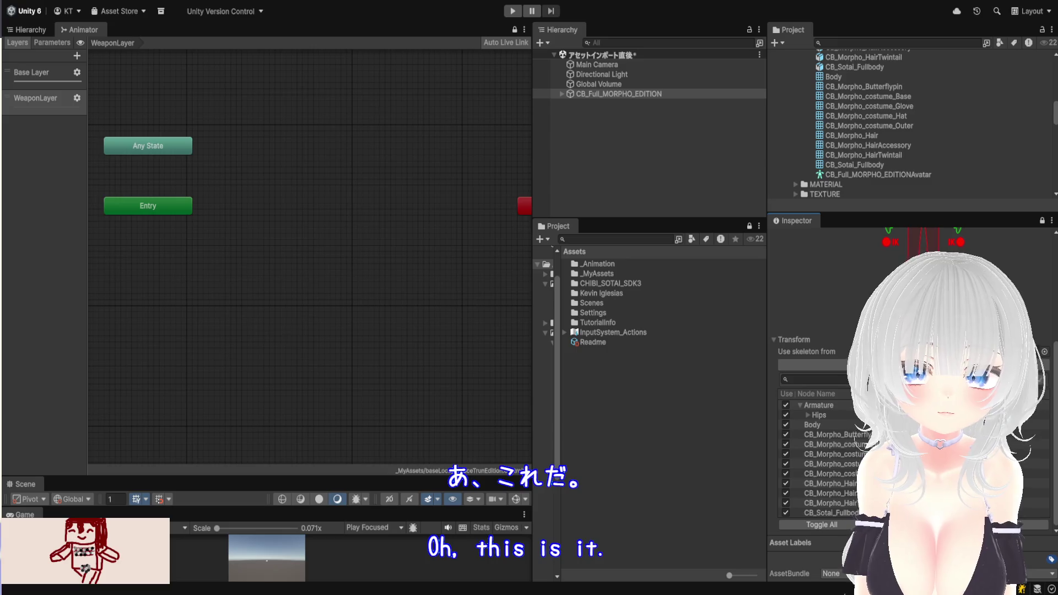
click(808, 416)
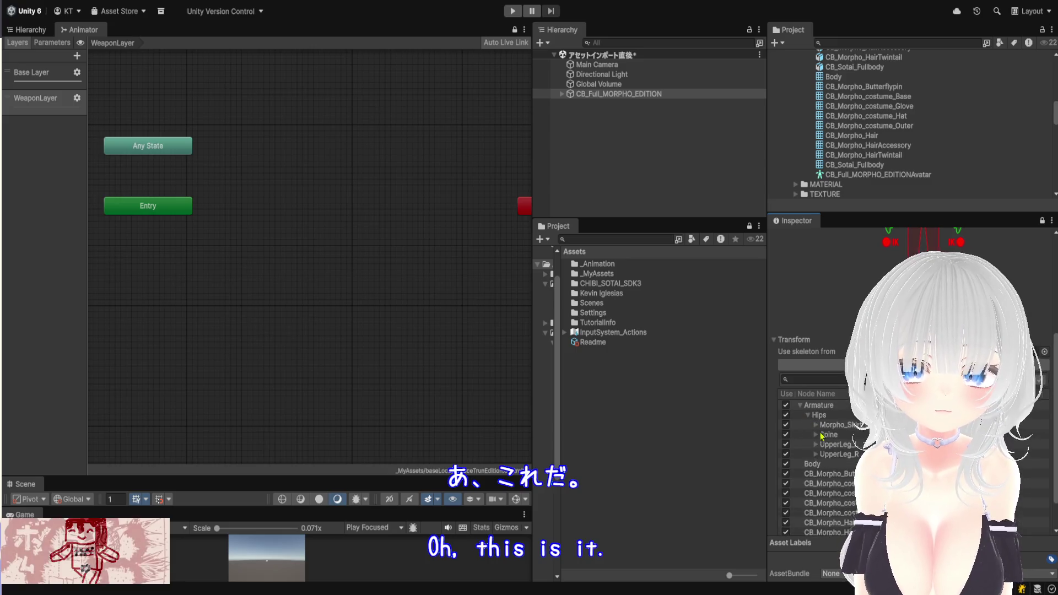
click(816, 435)
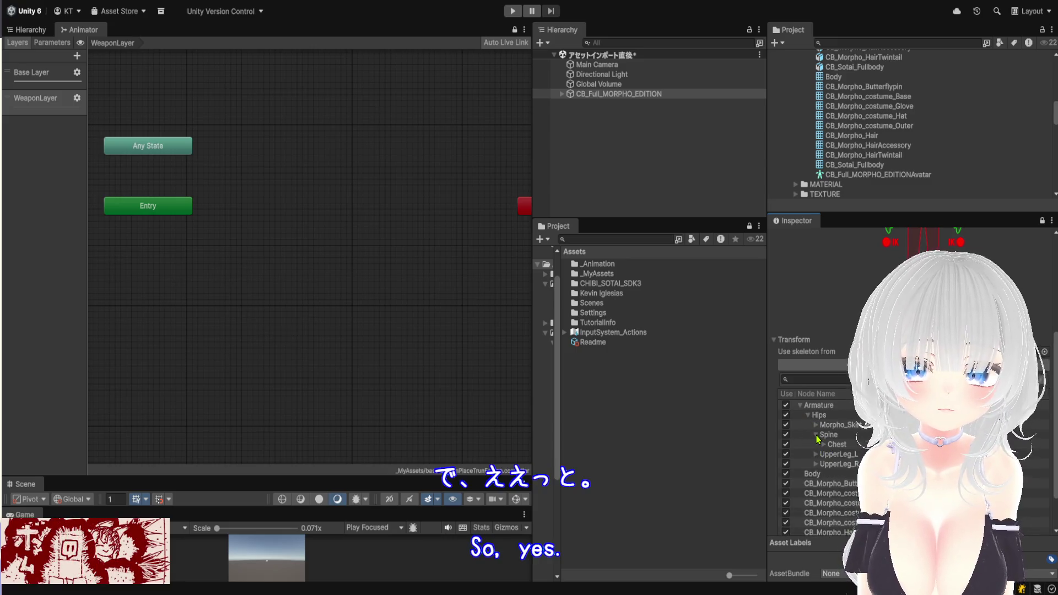
click(824, 445)
scroll(835, 446, down, 3)
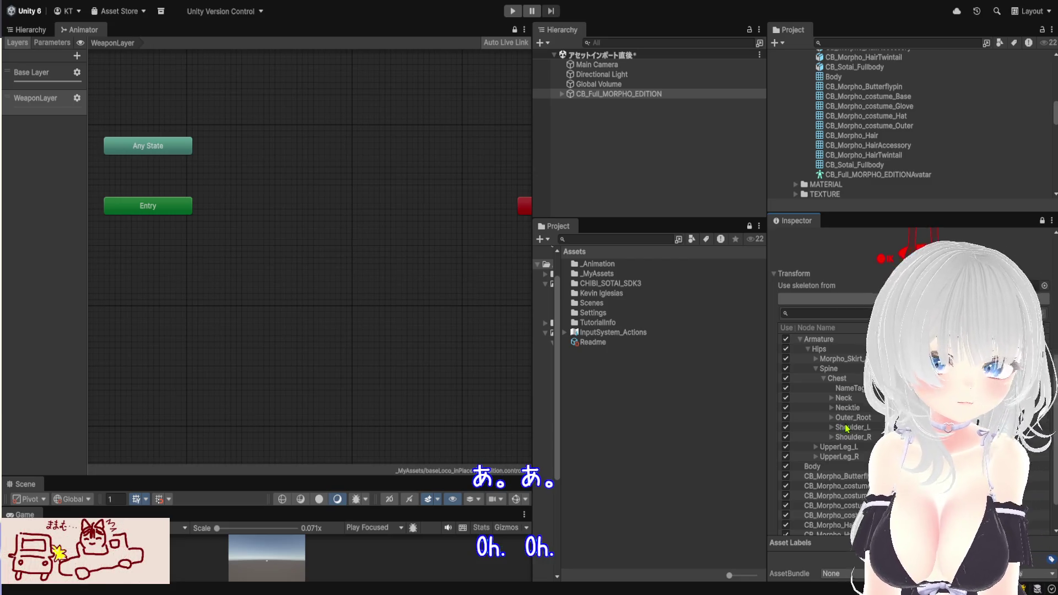
scroll(848, 426, down, 2)
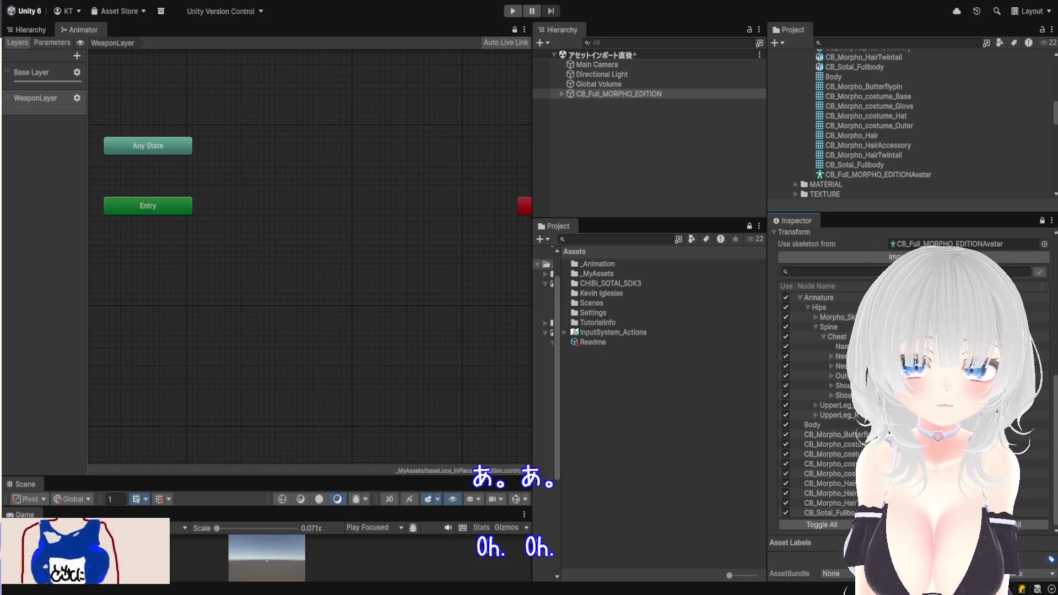
Uncheck all bones, then enable the first shoulder, upper arm, hand and finger bones
click(821, 524)
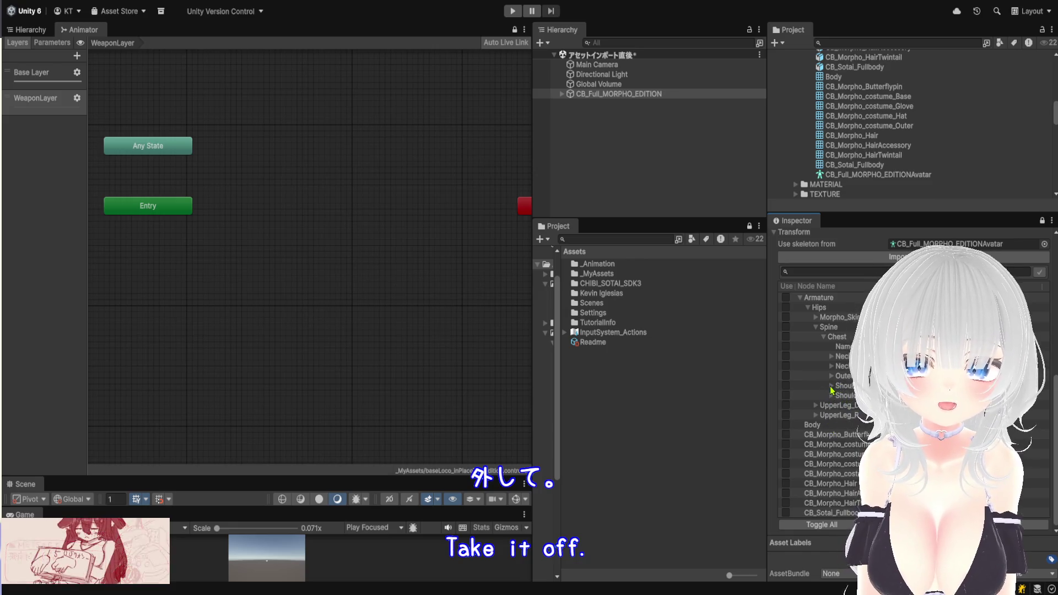
click(832, 386)
click(786, 386)
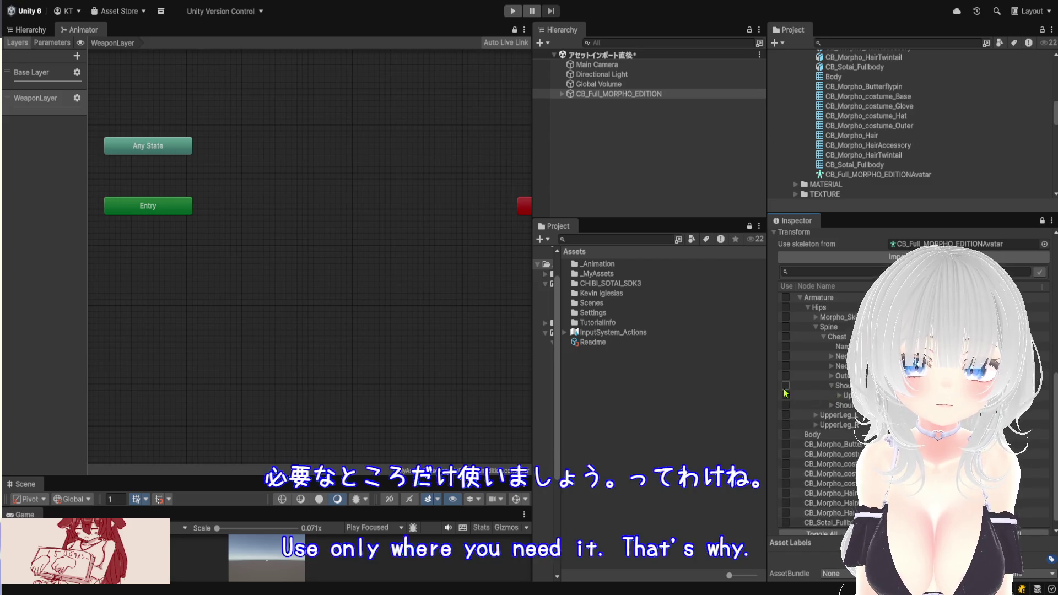
click(840, 396)
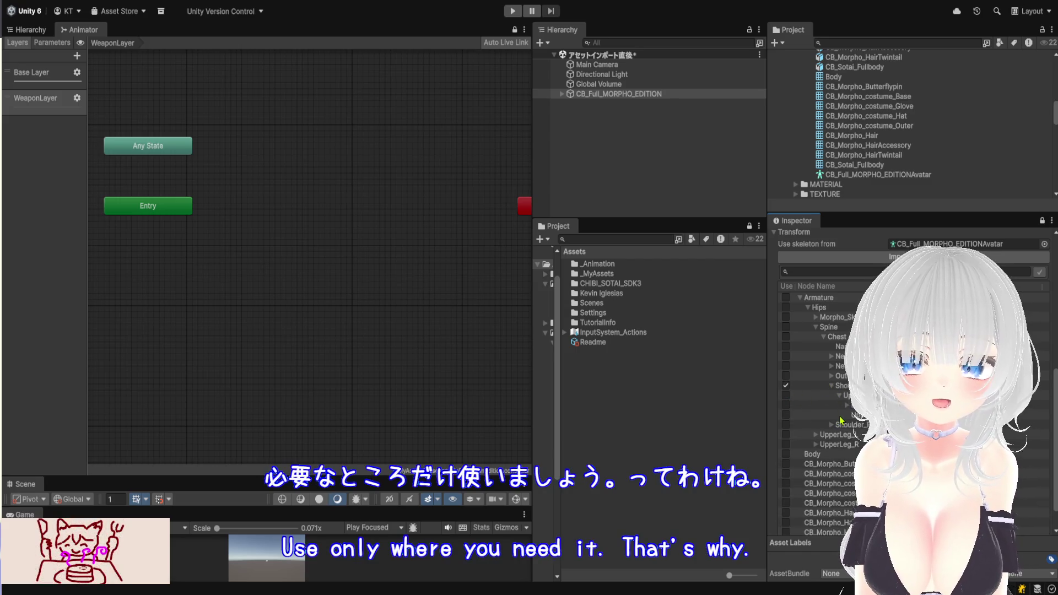
click(786, 395)
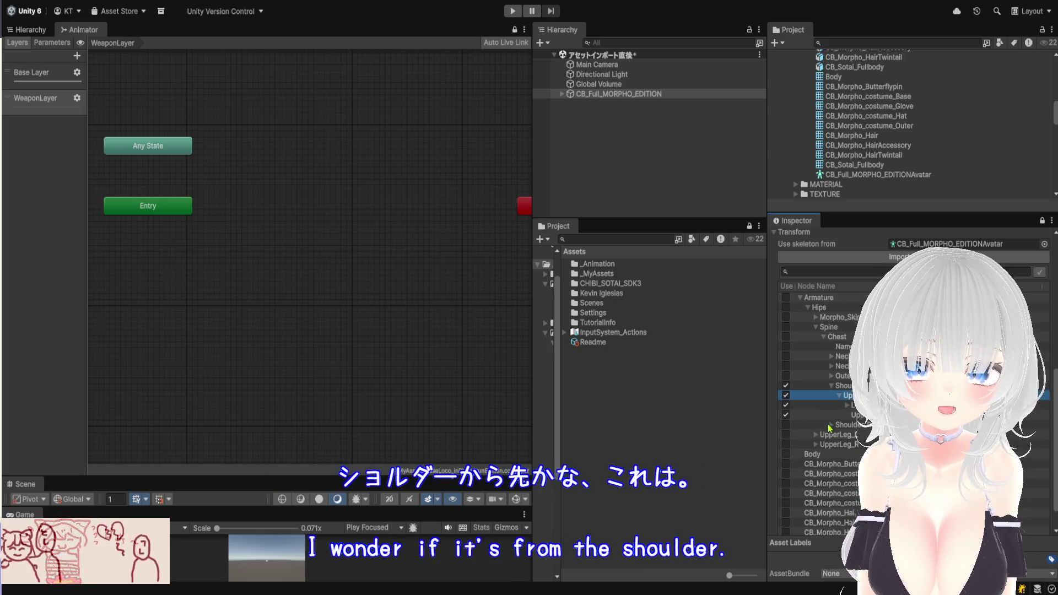
click(847, 405)
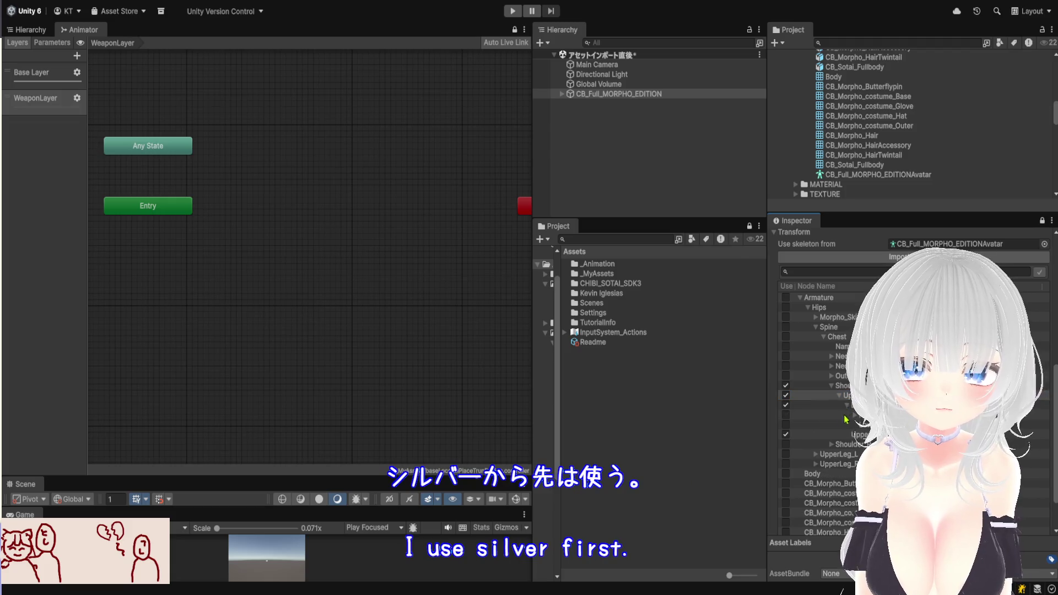
click(854, 416)
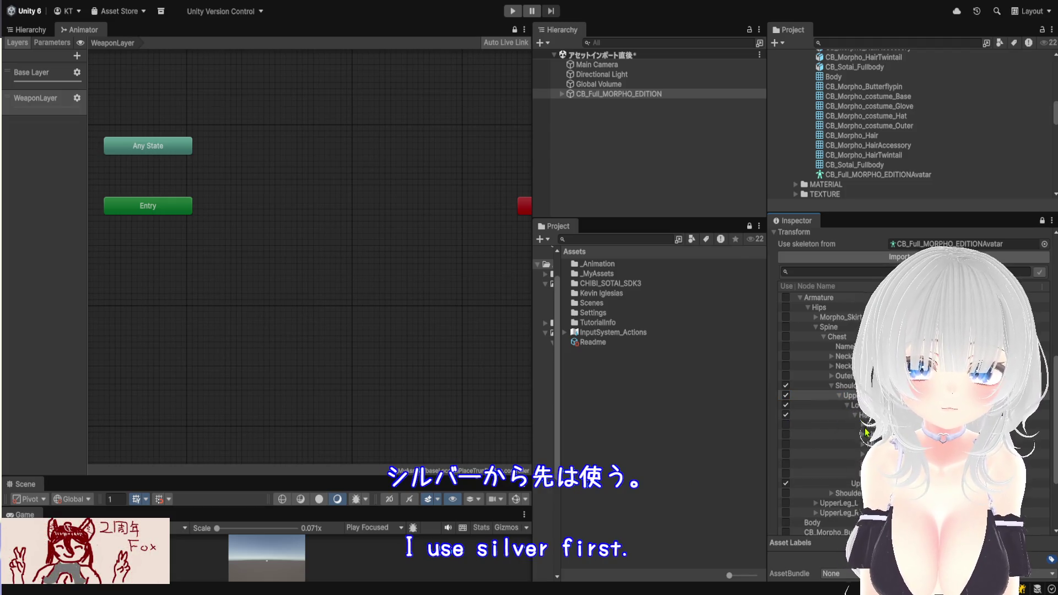
click(786, 425)
click(786, 434)
click(786, 444)
click(786, 454)
click(786, 463)
click(786, 473)
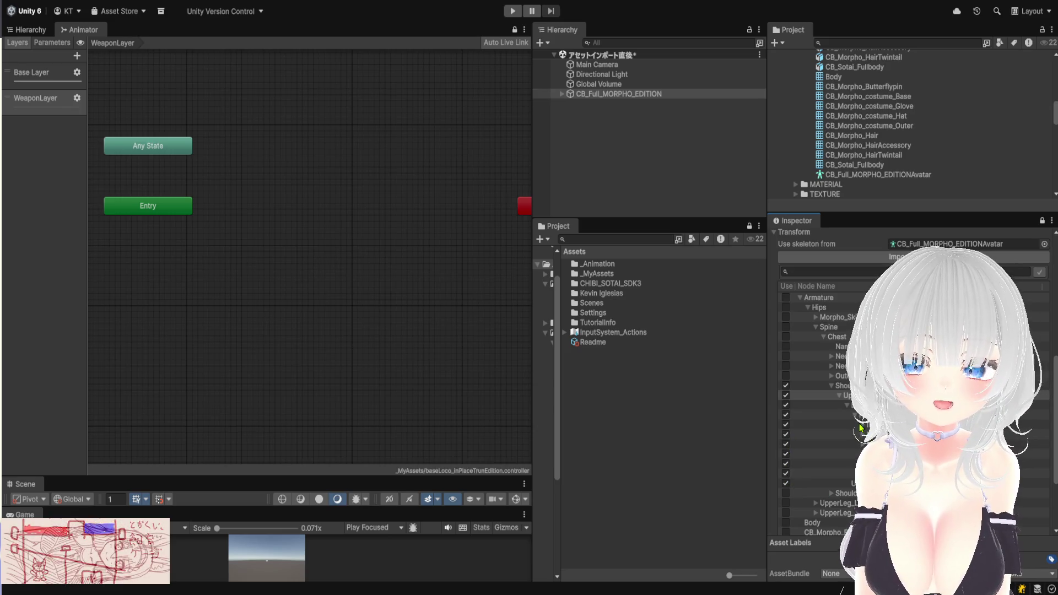
click(785, 435)
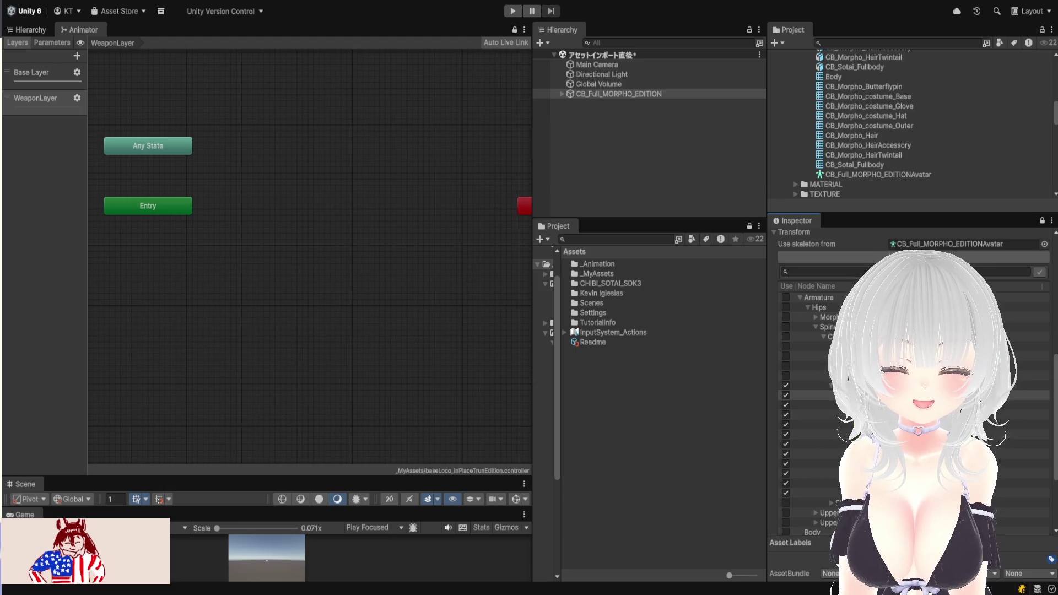
click(832, 387)
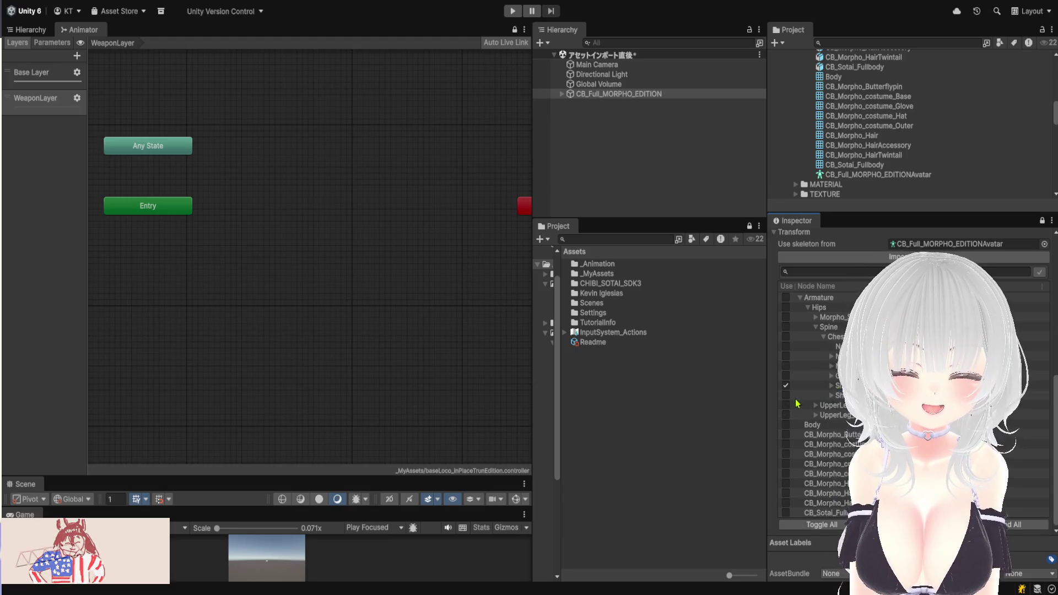
click(784, 397)
Enable the other side's shoulder and upper arm bones
click(832, 395)
click(839, 406)
click(785, 415)
click(847, 416)
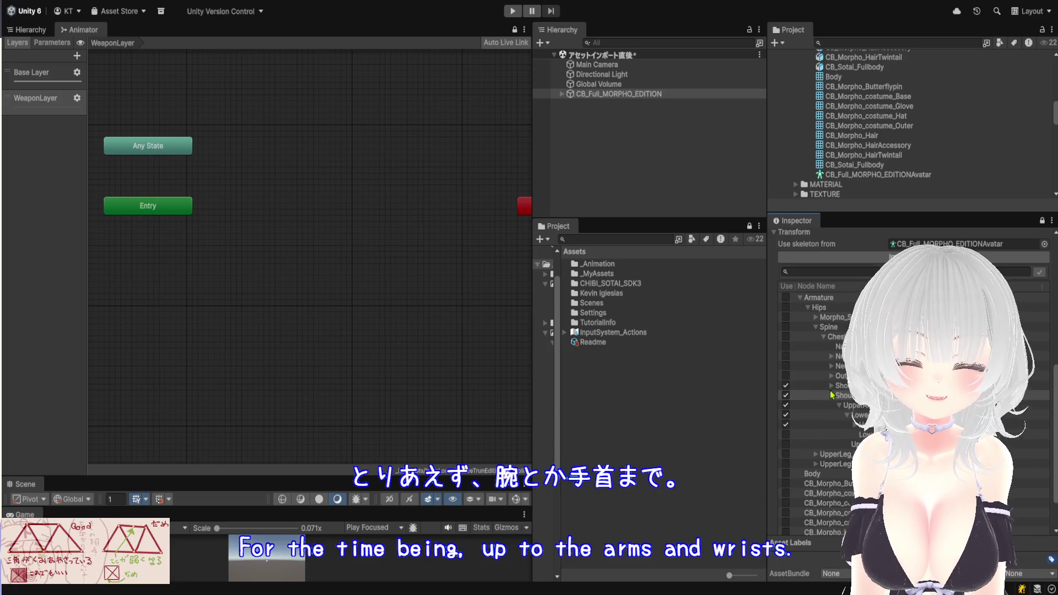
click(831, 396)
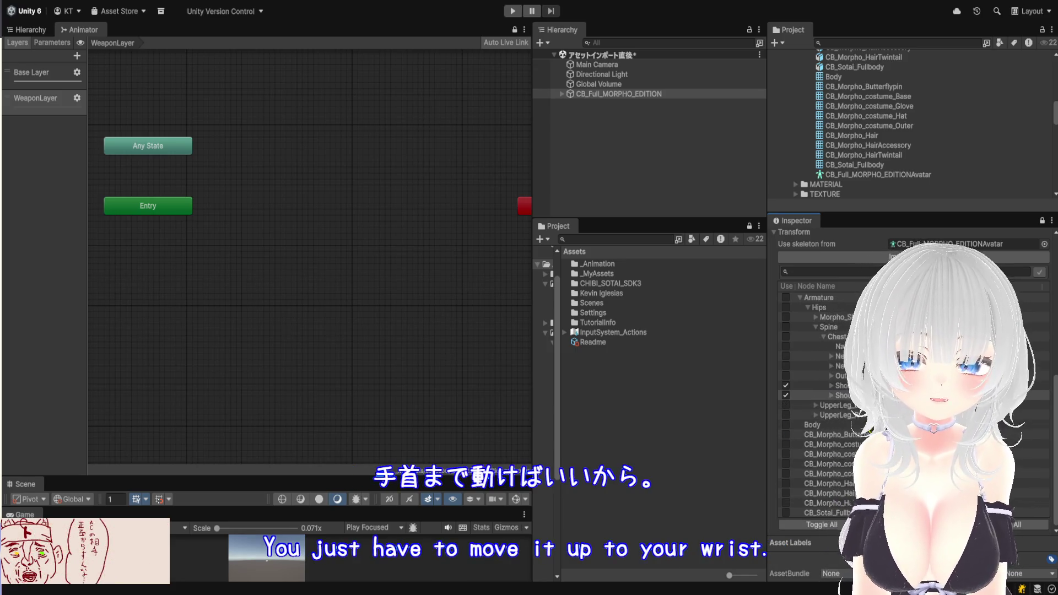
scroll(854, 432, up, 2)
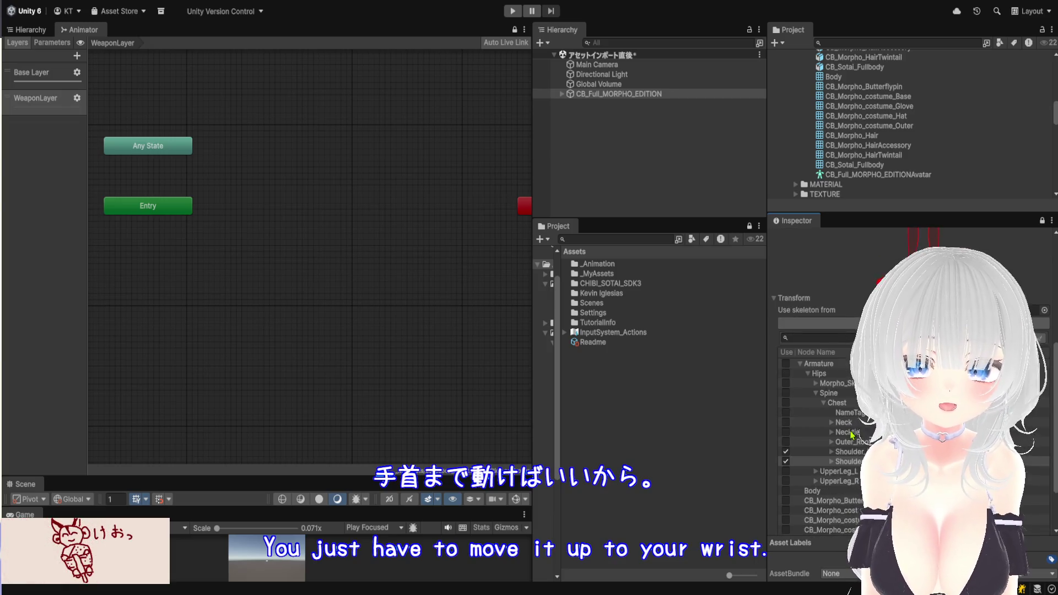
scroll(848, 424, up, 5)
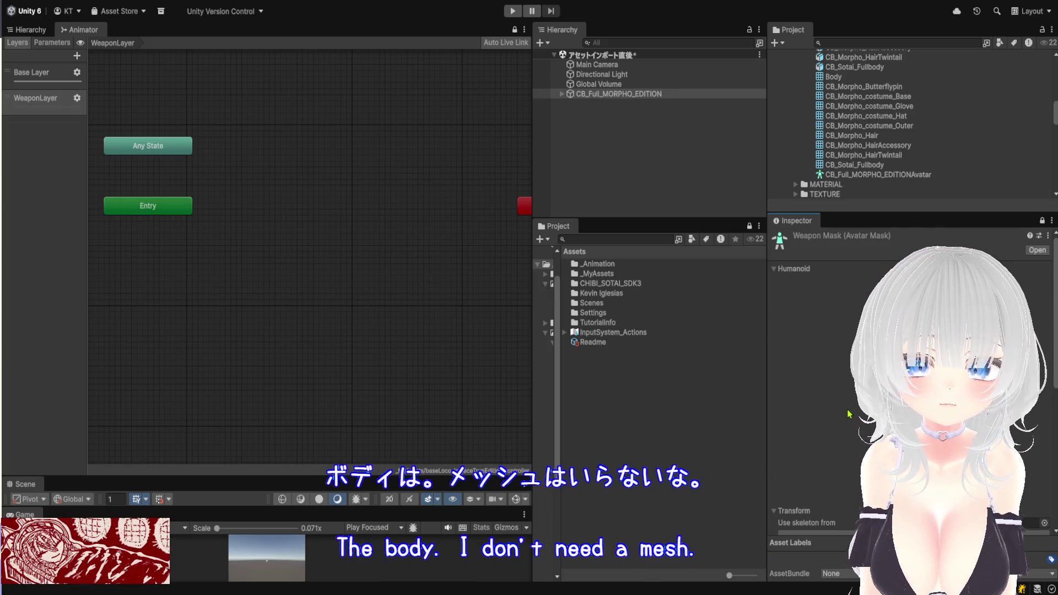
scroll(847, 407, down, 6)
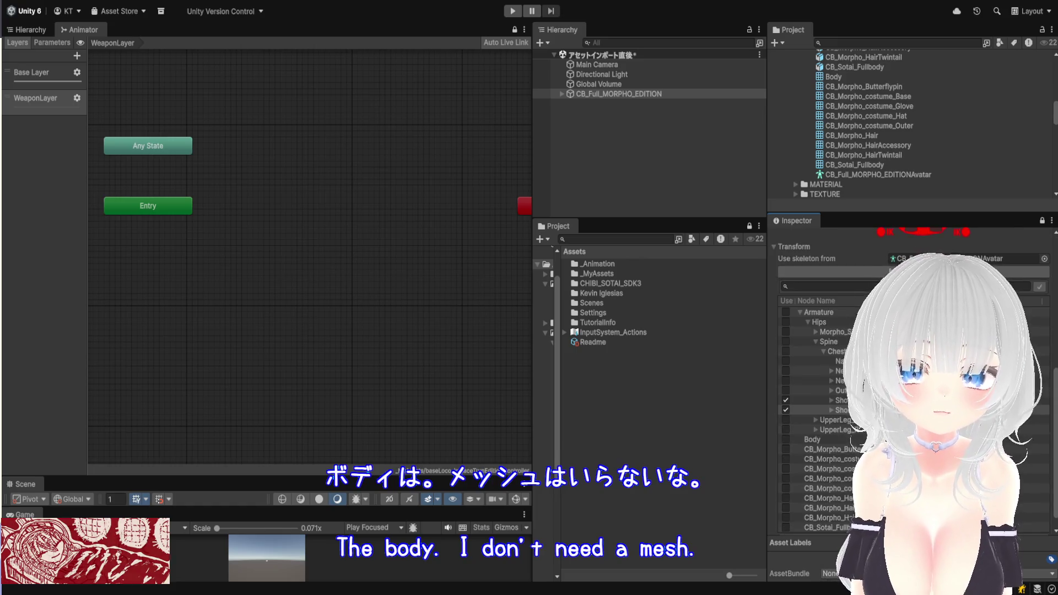
Enable the Neck bone and the bone beneath it
click(787, 371)
click(832, 371)
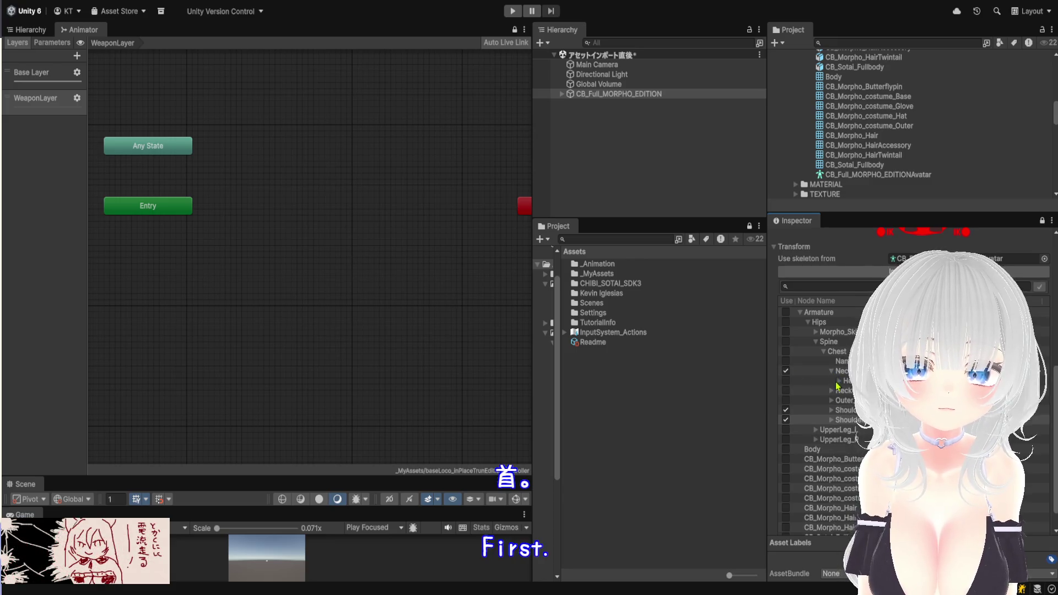
click(786, 380)
scroll(791, 381, down, 1)
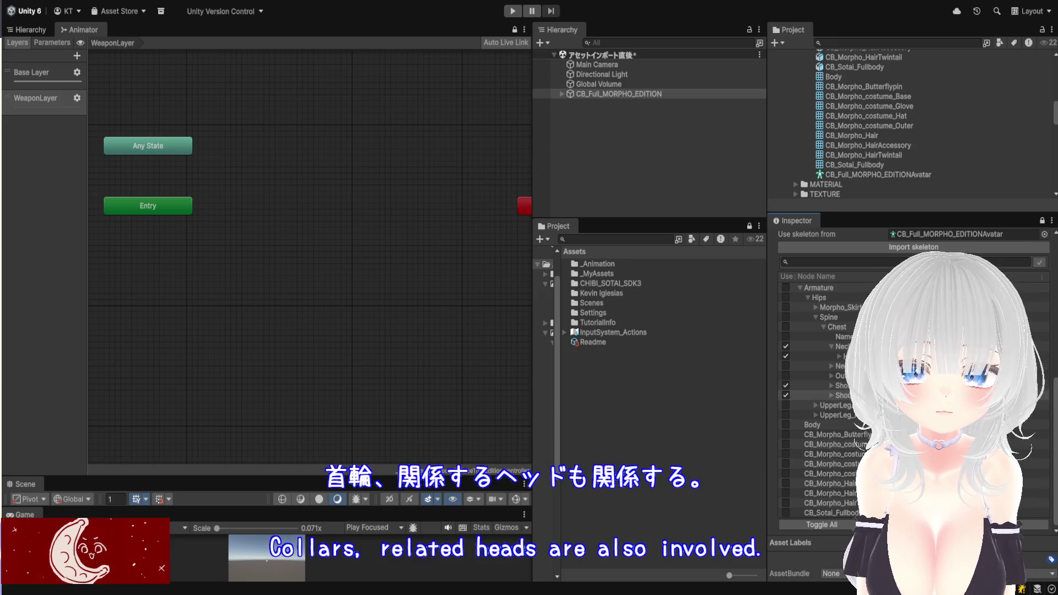
scroll(827, 386, up, 10)
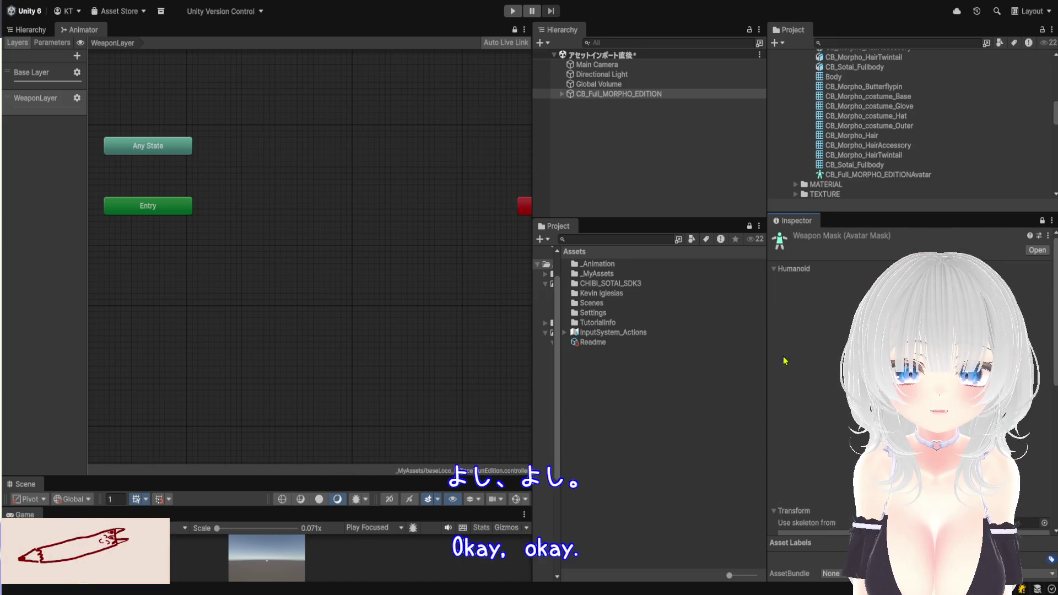
Open _MyAssets, select the WeaponMask asset, and select WeaponLayer in the Animator
double_click(616, 275)
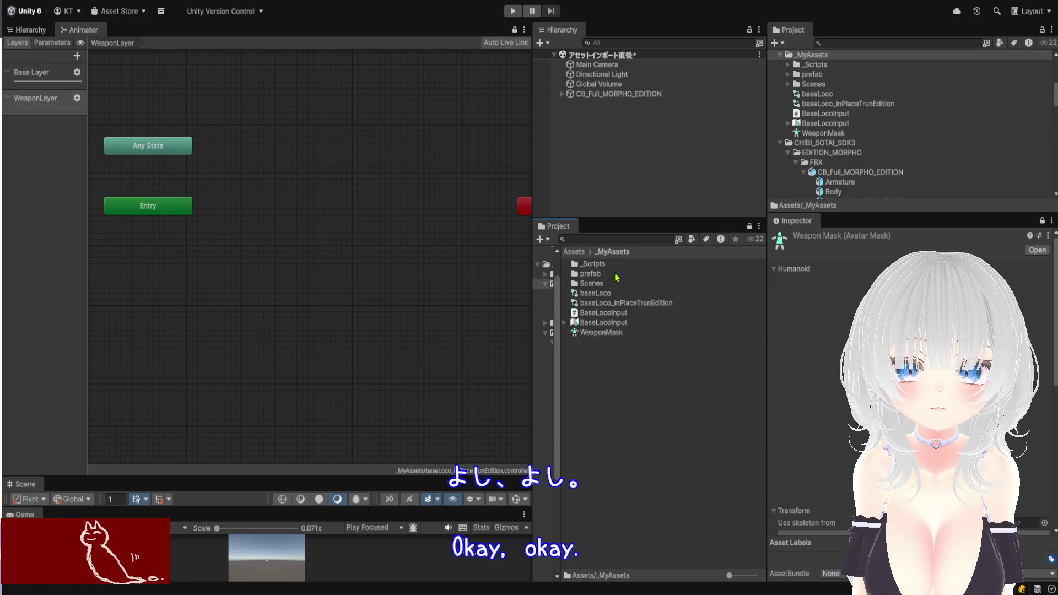
click(624, 334)
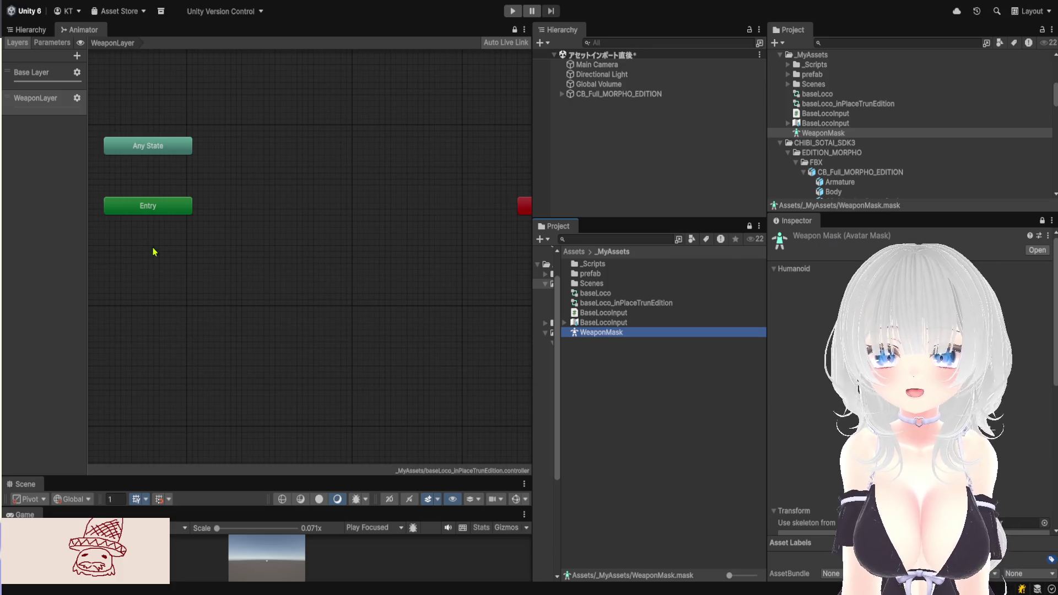
click(61, 98)
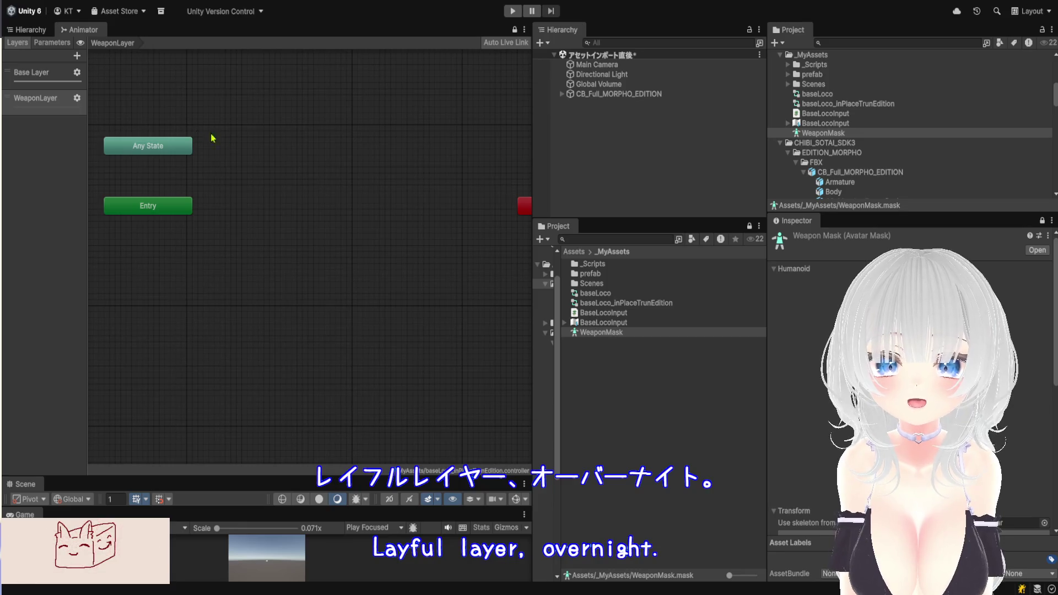
In WeaponLayer's gear settings, set the Mask field to WeaponMask
click(615, 335)
click(60, 99)
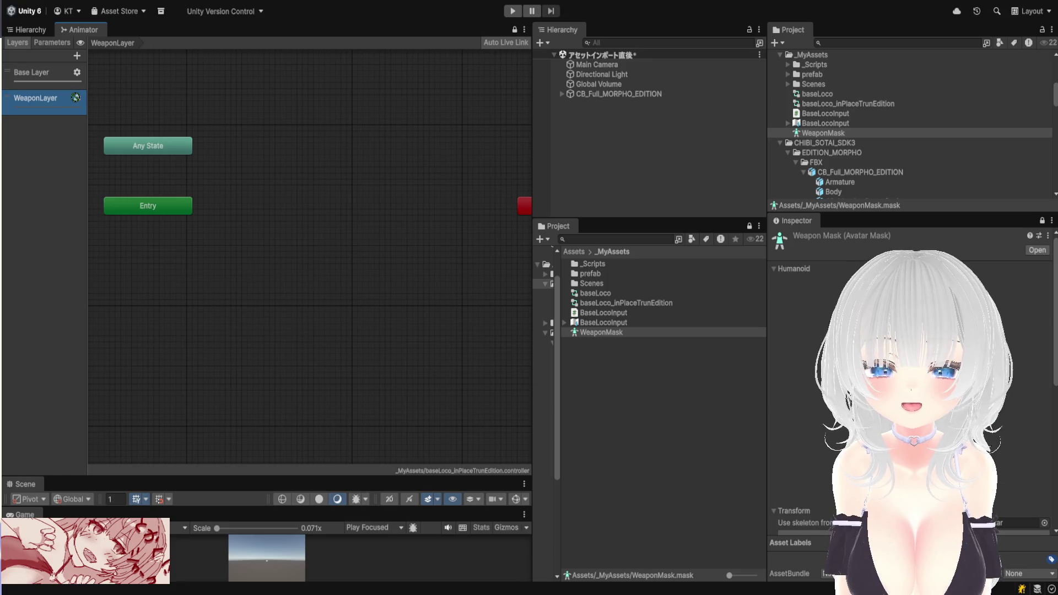
click(628, 333)
click(81, 101)
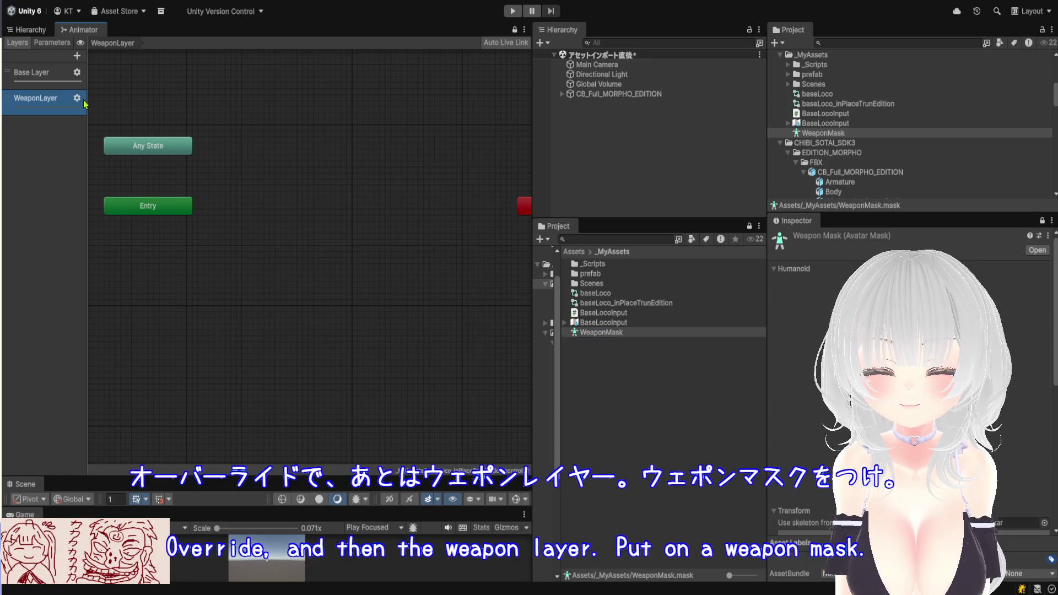
click(211, 119)
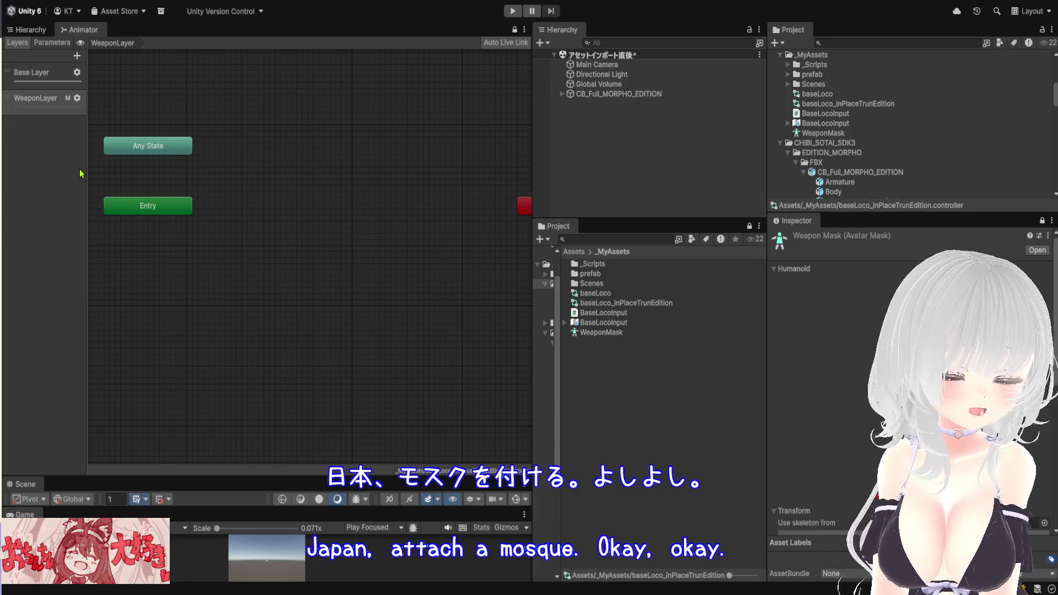
click(38, 99)
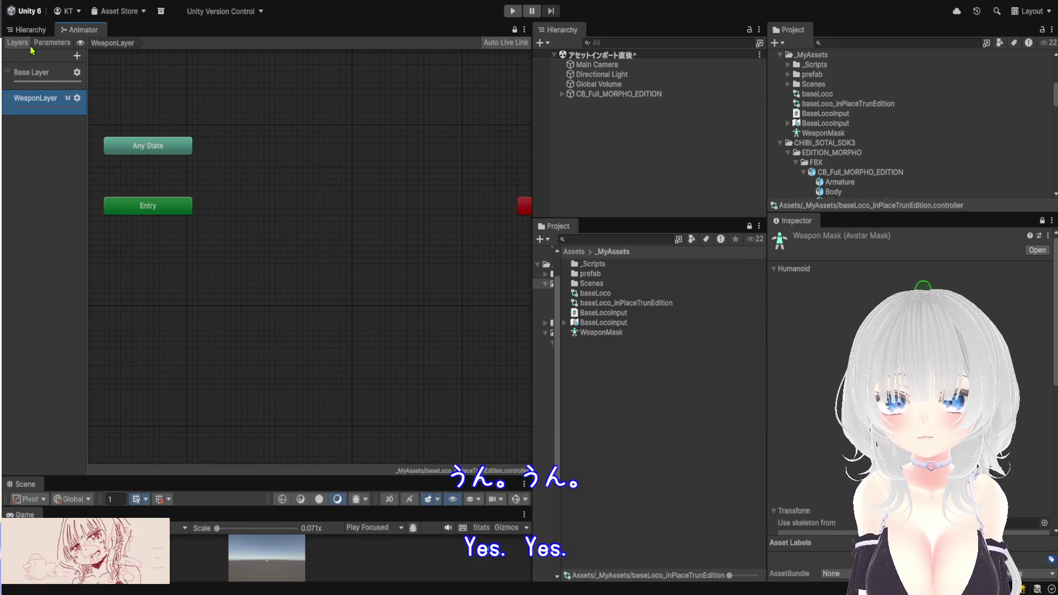
click(50, 43)
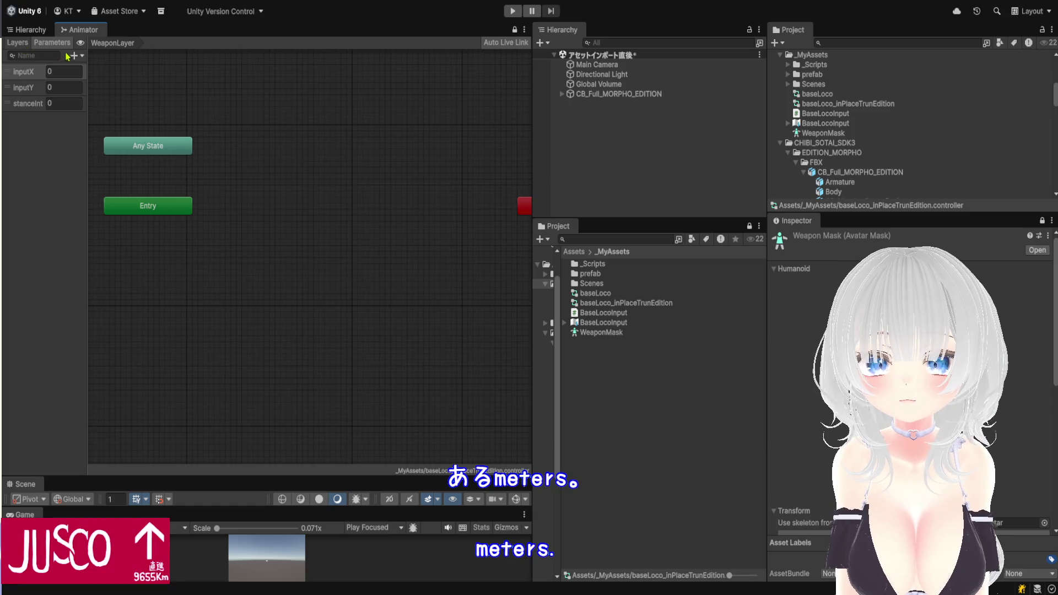
click(17, 42)
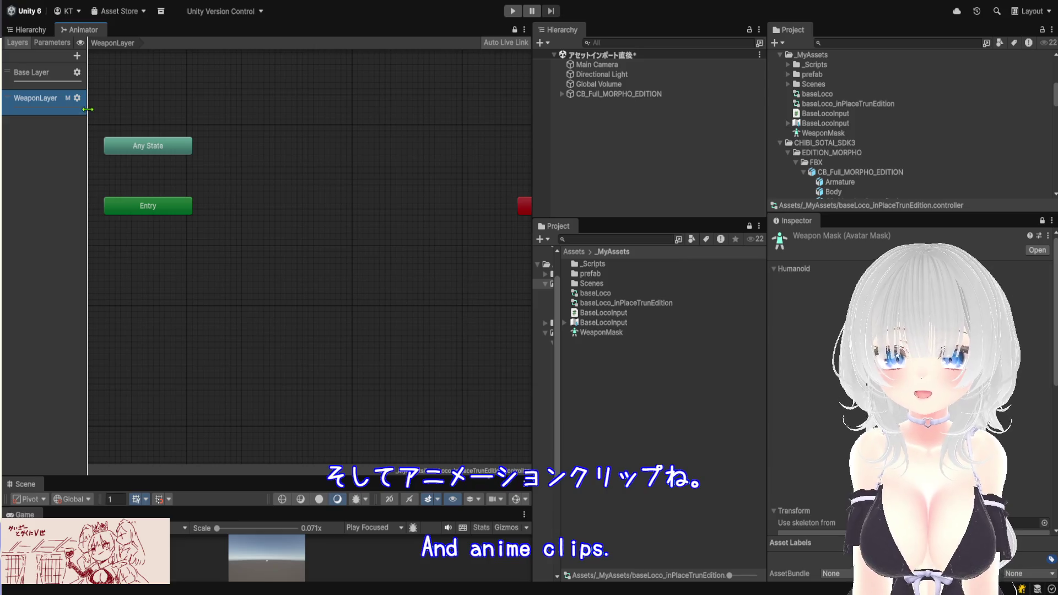
scroll(325, 266, up, 2)
scroll(326, 267, down, 3)
scroll(326, 268, up, 1)
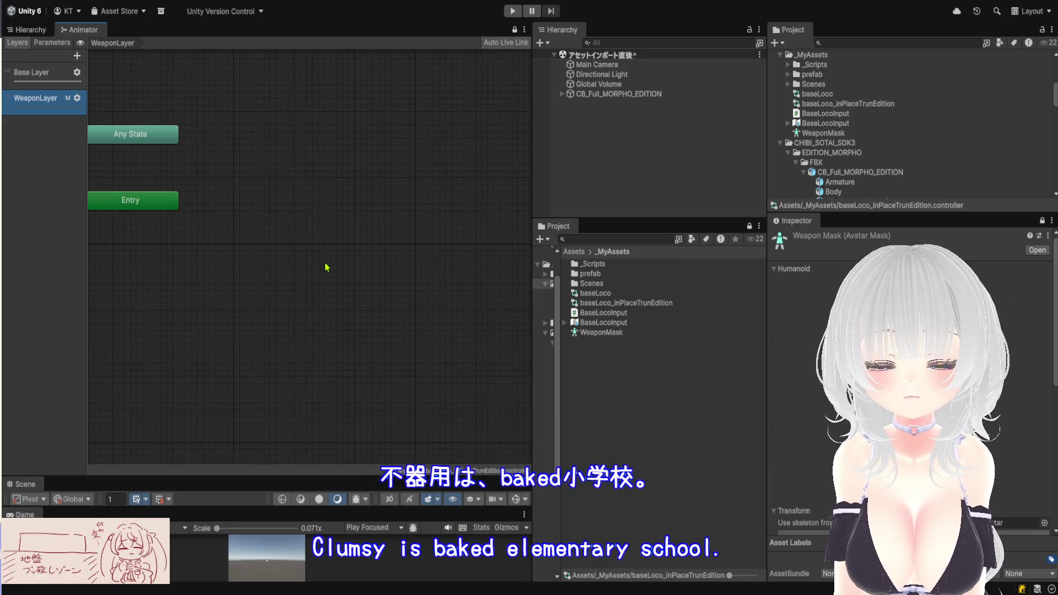
scroll(307, 284, up, 1)
scroll(303, 254, up, 1)
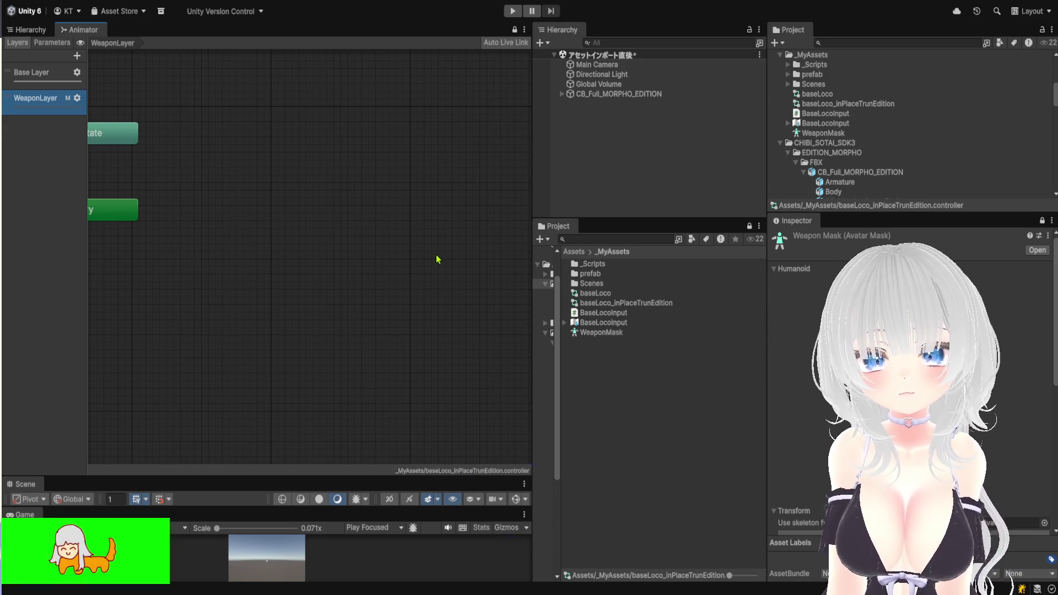
click(14, 224)
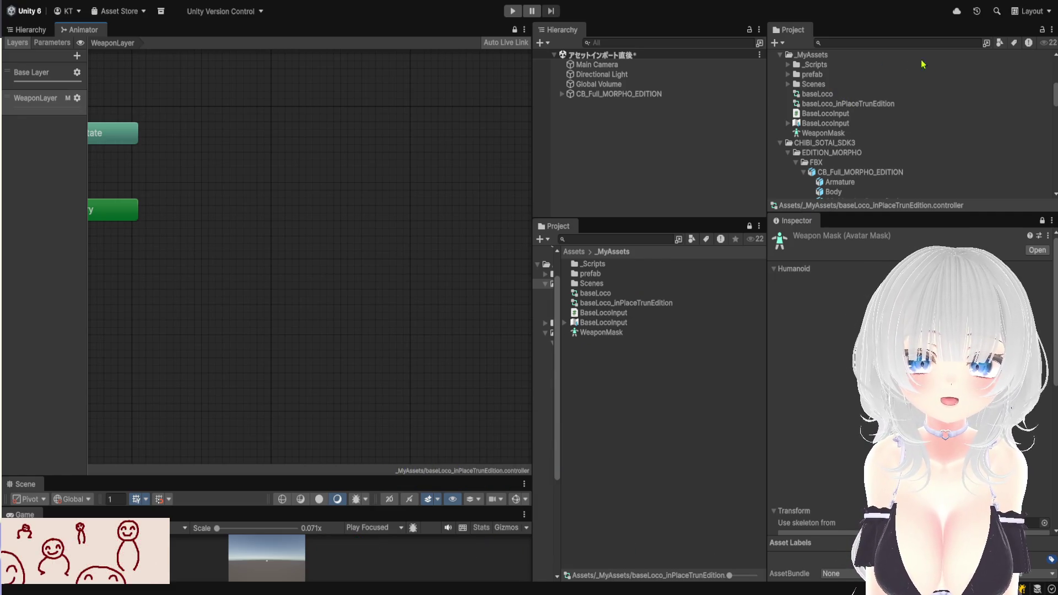
scroll(937, 65, up, 10)
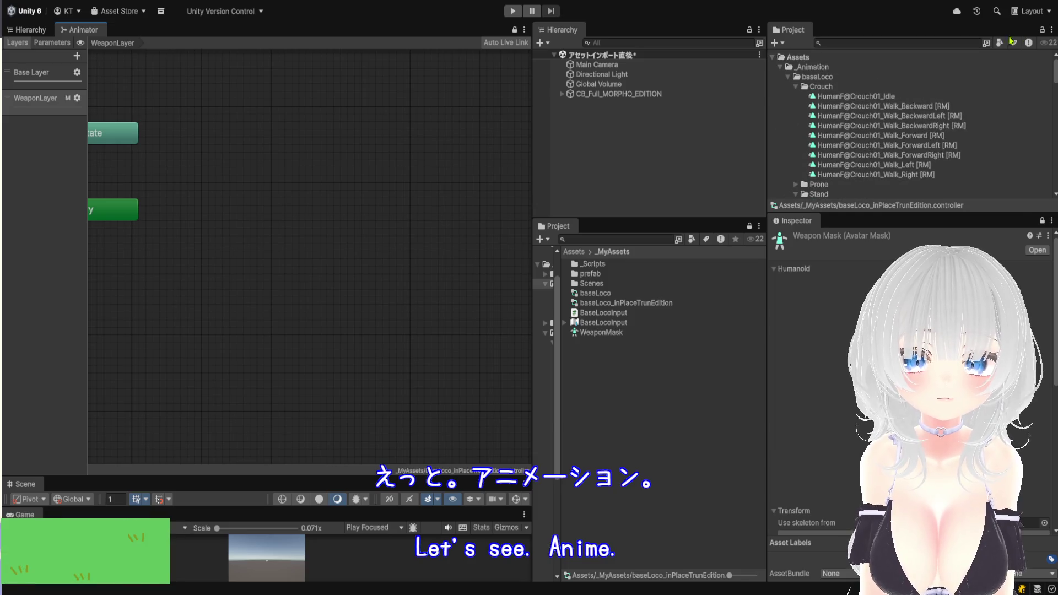
Create a test_WeaponAim folder inside _Animation, then select the Kevin Iglesias folder under Assets
click(788, 78)
click(825, 67)
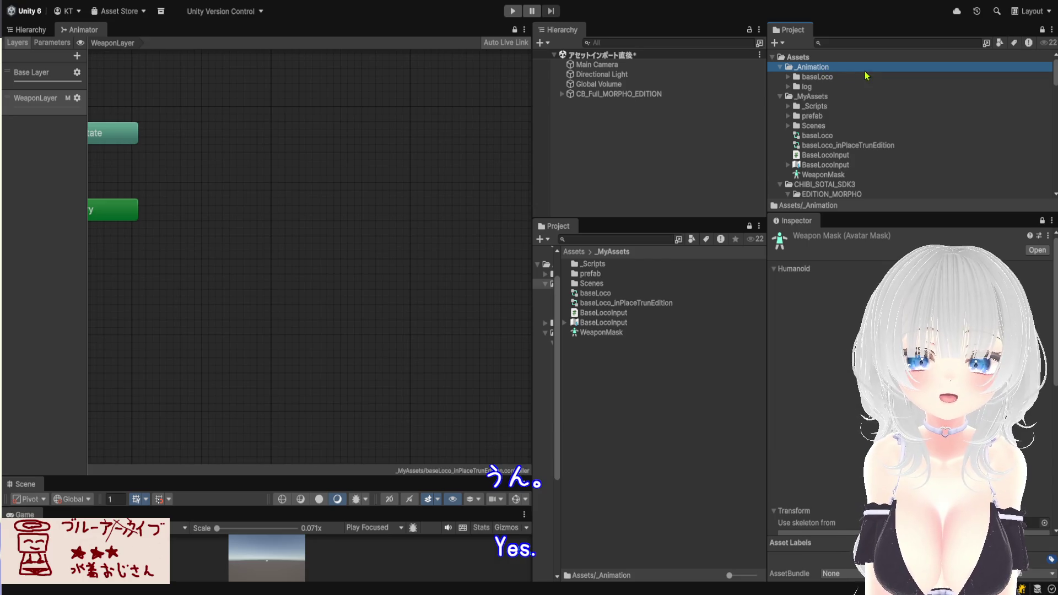
key(ctrl+shift+n)
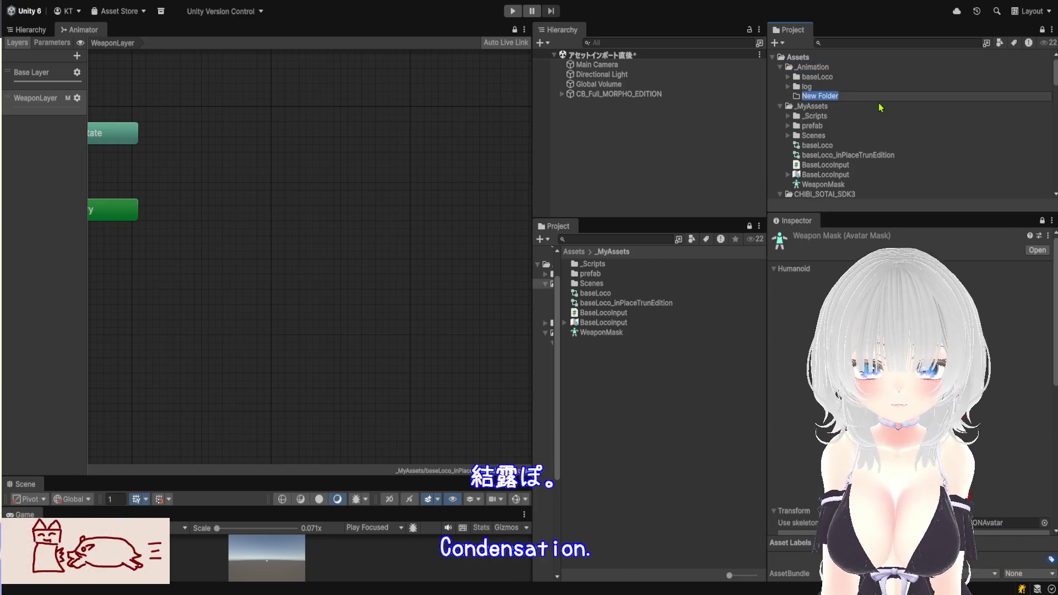
text(test_)
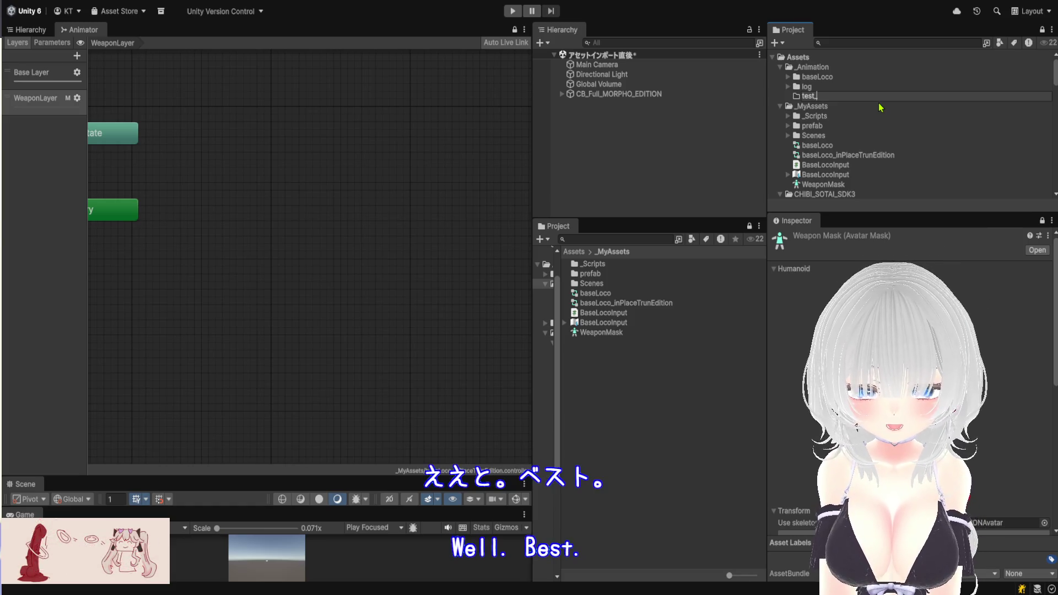
text(WeaponAim)
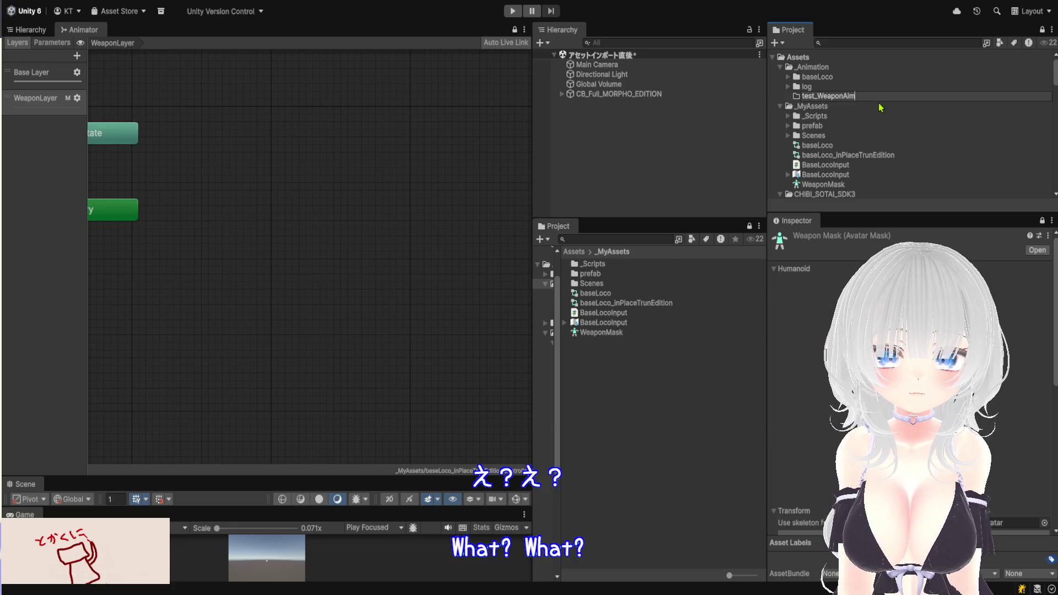
key(Return)
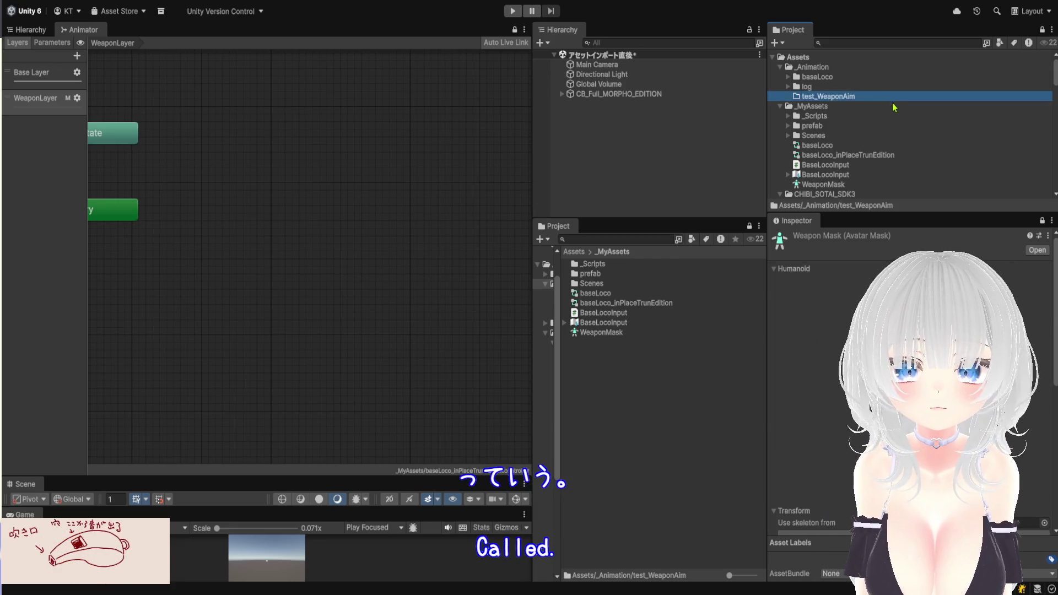
click(574, 252)
click(618, 294)
Browse to Kevin Iglesias > Human Animations > Animations > Female > Combat > Gun
double_click(618, 296)
double_click(620, 267)
click(622, 274)
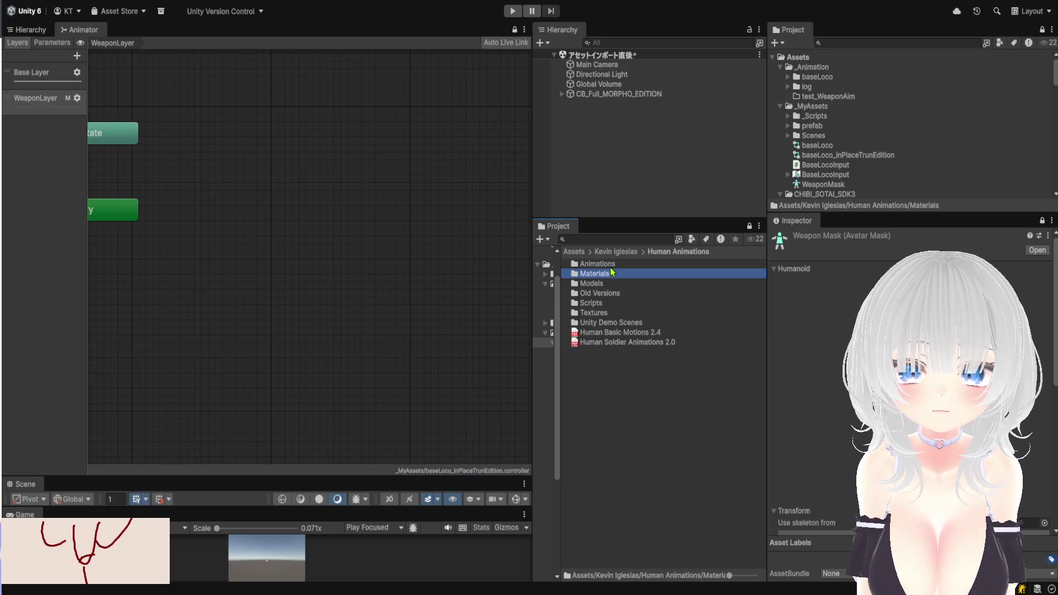
double_click(615, 266)
double_click(616, 266)
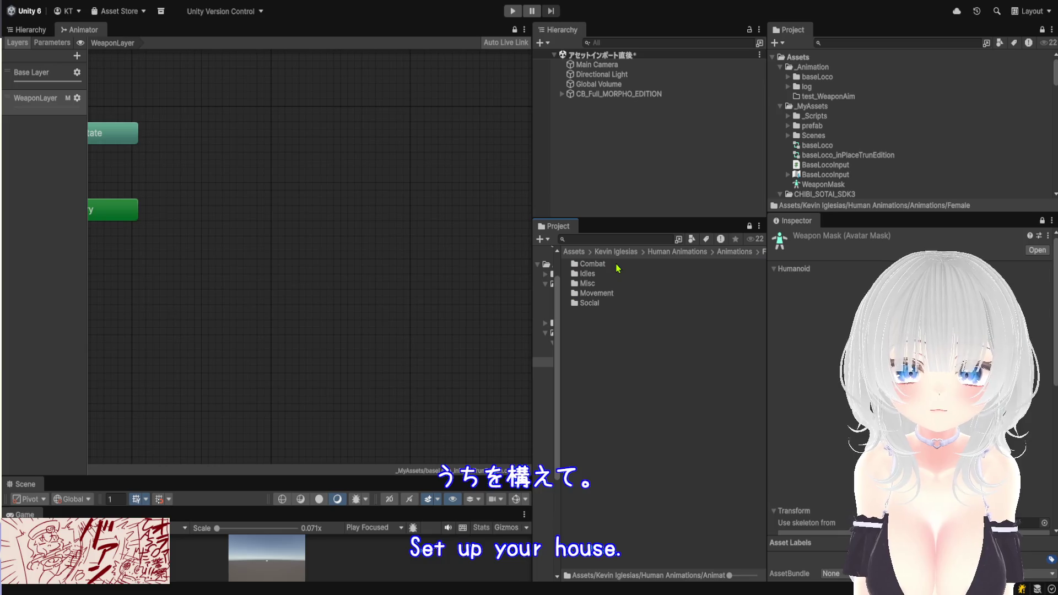
double_click(611, 267)
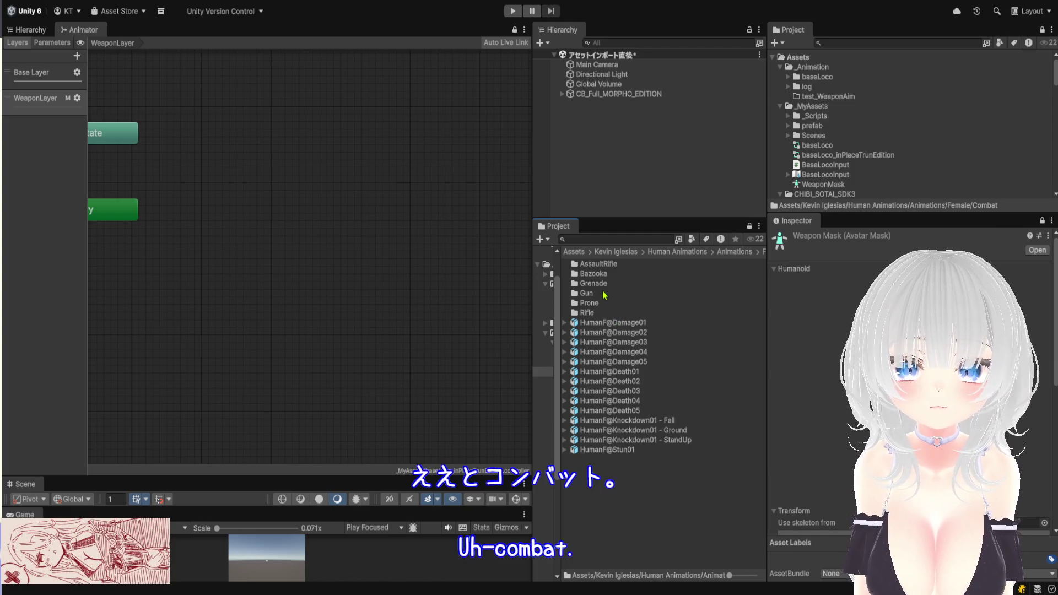
double_click(604, 294)
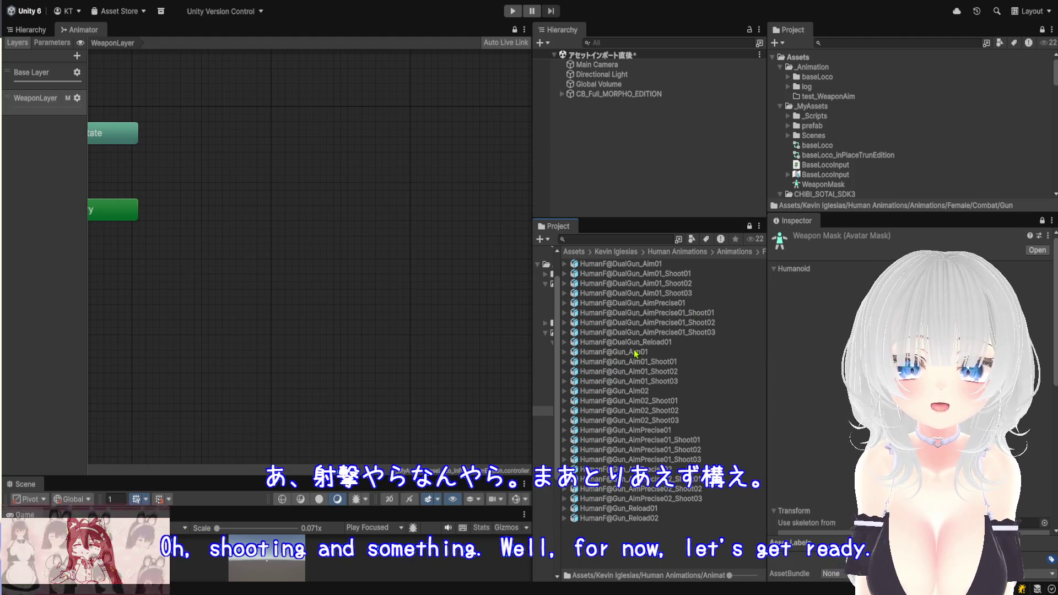
Expand HumanF@Gun_Aim01, select its animation clip and widen the project panels
click(564, 352)
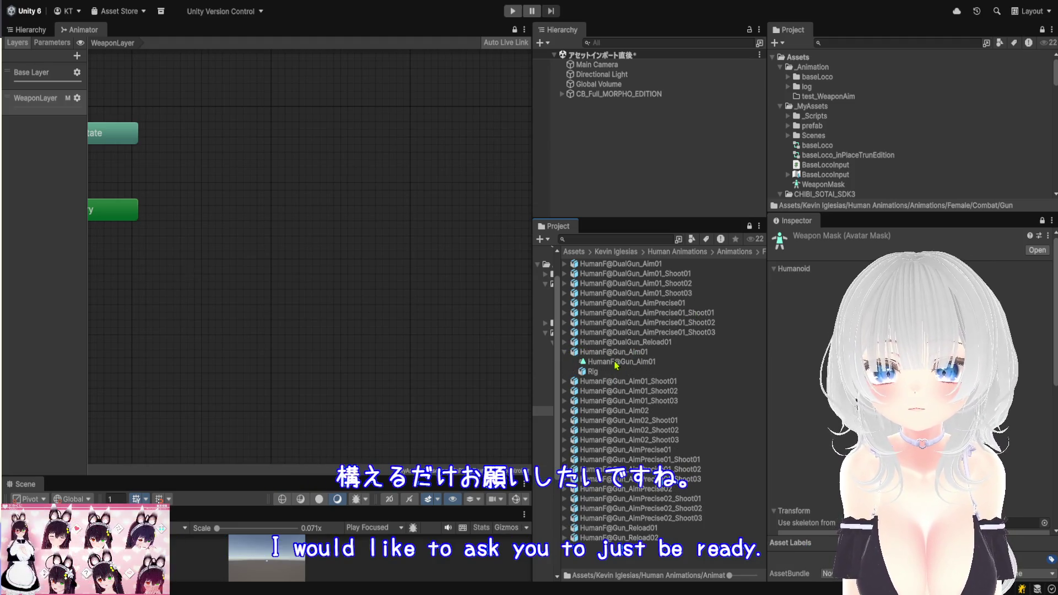
click(615, 362)
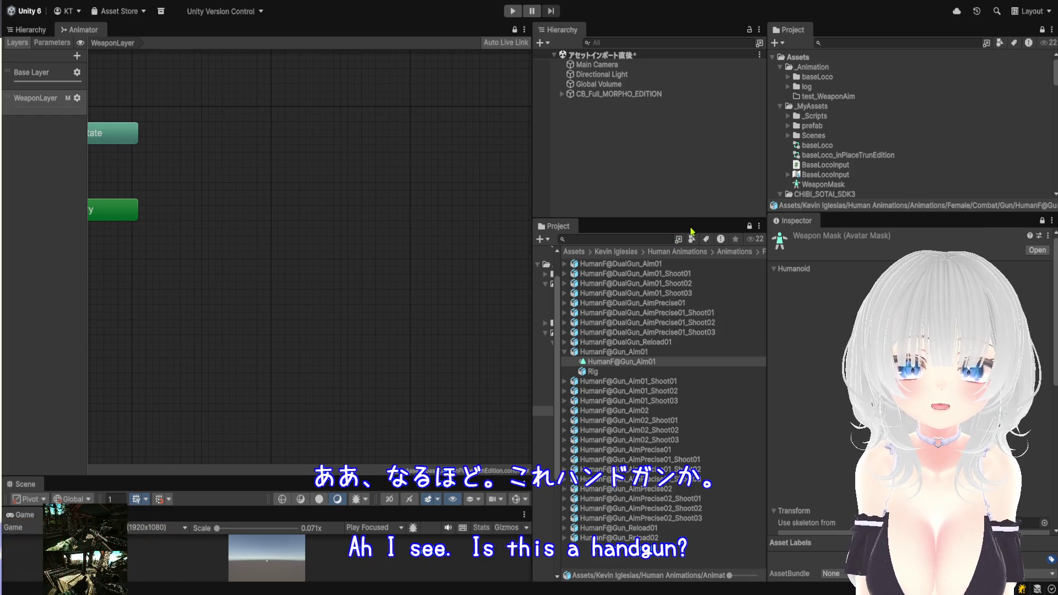
drag(766, 265, 847, 264)
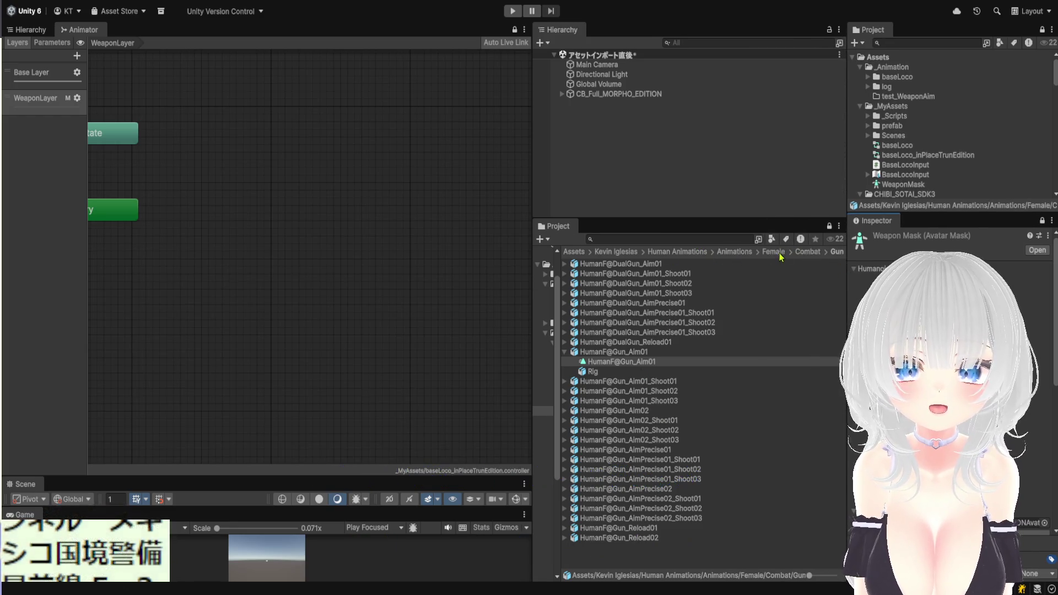
In the AssaultRifle folder, inspect the HumanF@AssaultRifle_Aim01 and AimPrecise01 clips
click(808, 253)
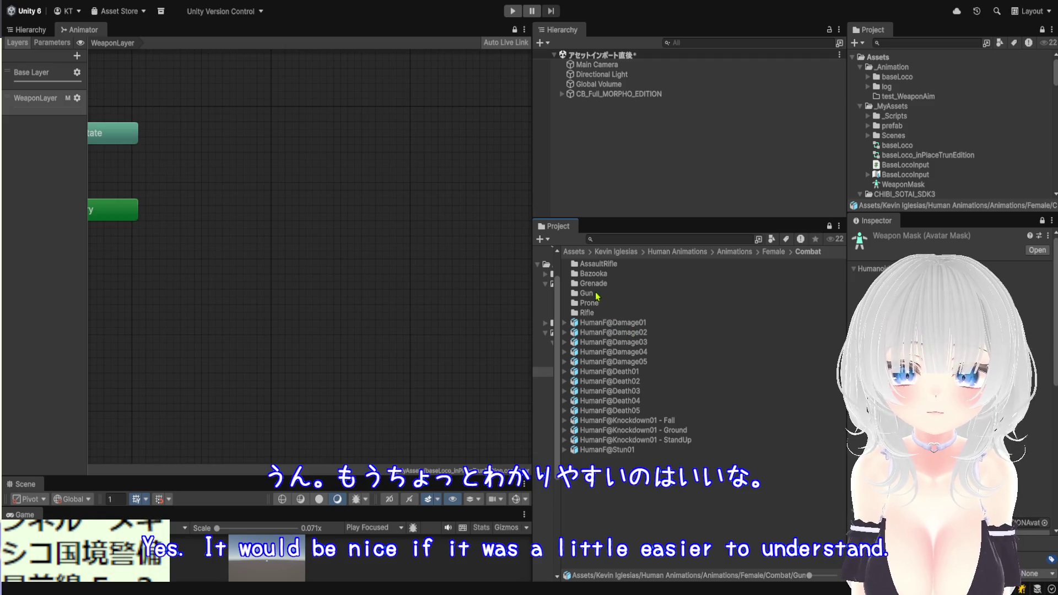
double_click(599, 264)
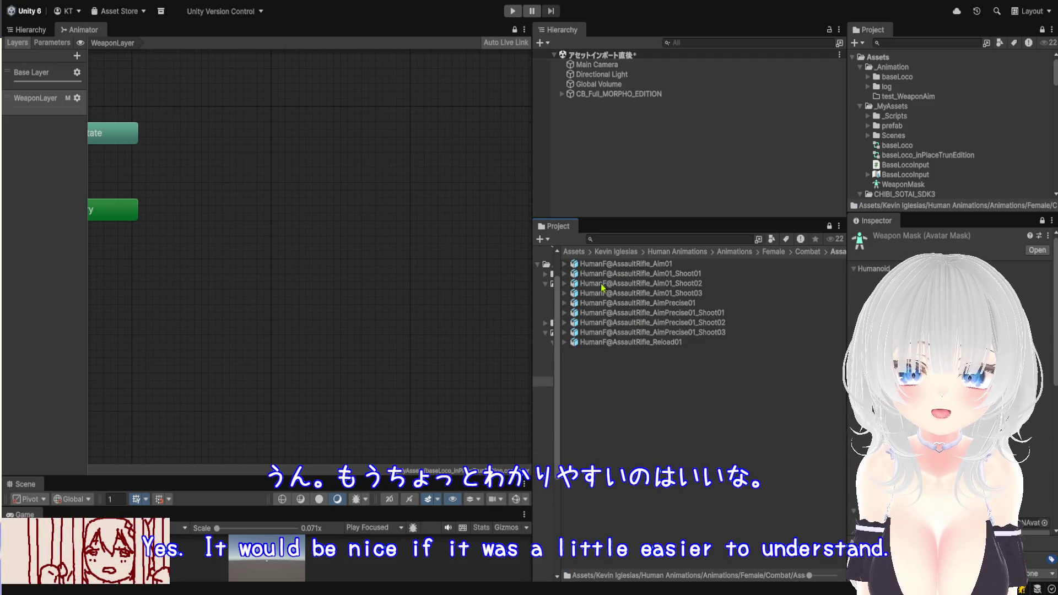
click(564, 264)
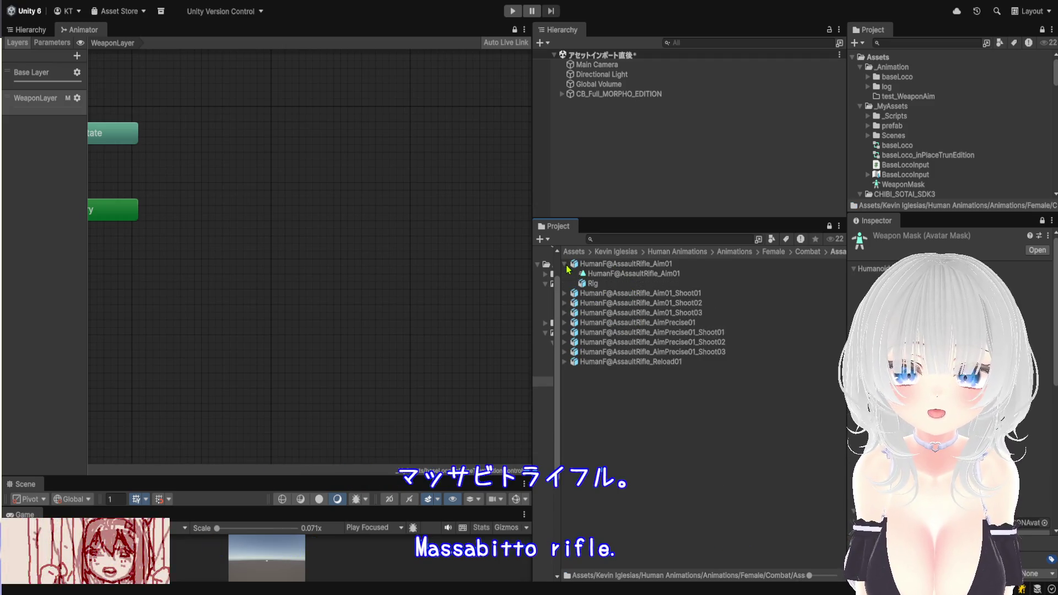
click(603, 276)
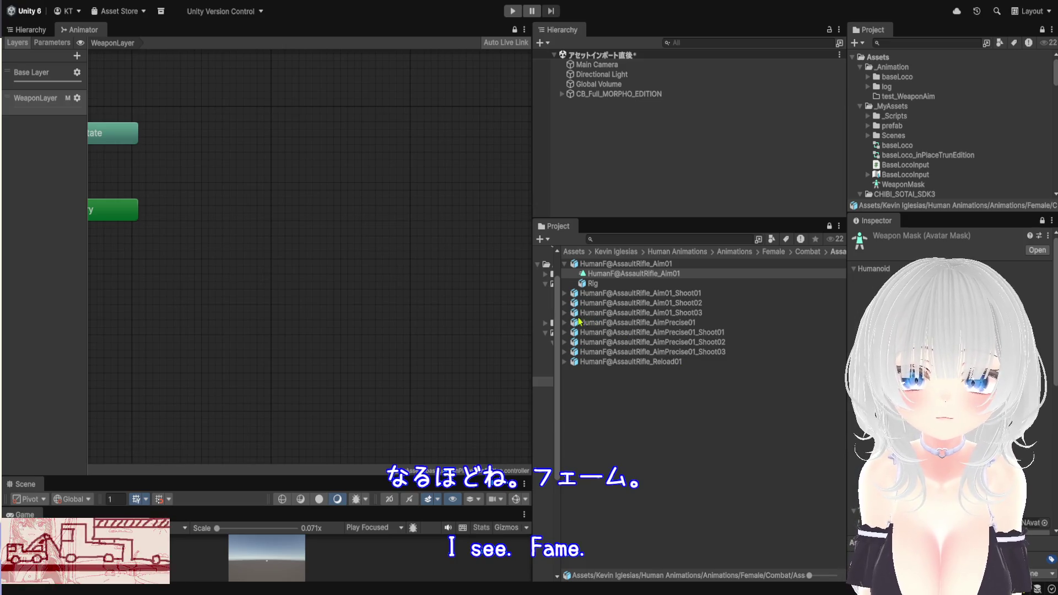
click(565, 322)
click(608, 332)
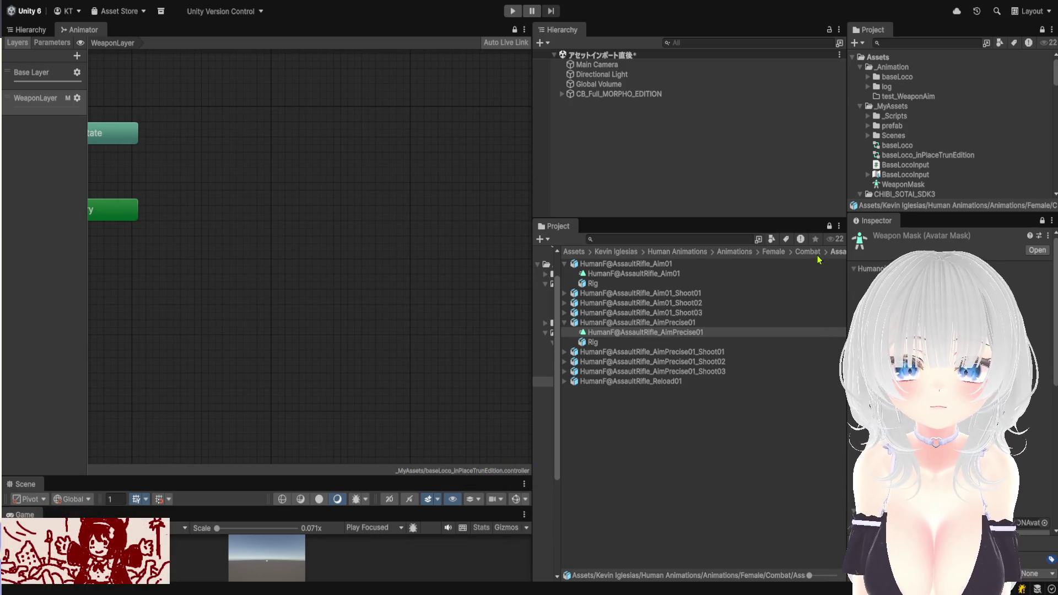
Widen the middle panel and go back up through Combat to the Female folder
drag(880, 276, 893, 275)
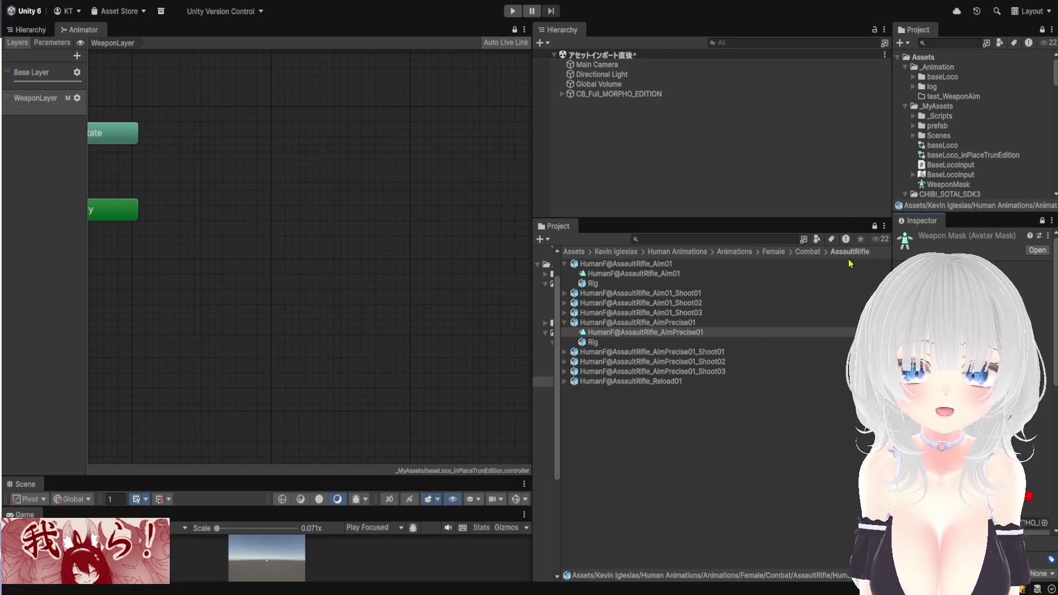
click(808, 251)
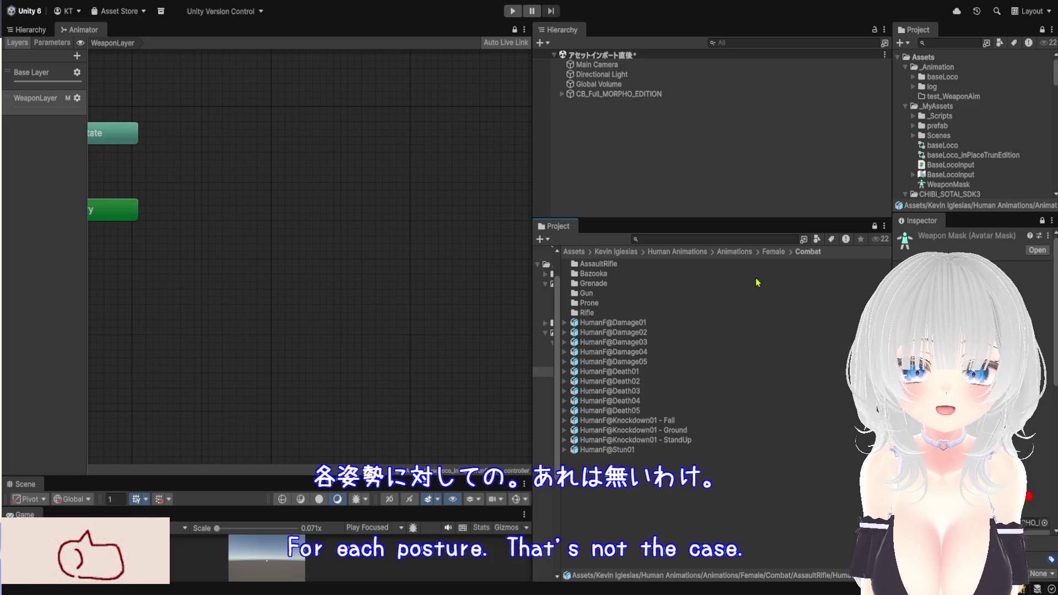
click(773, 251)
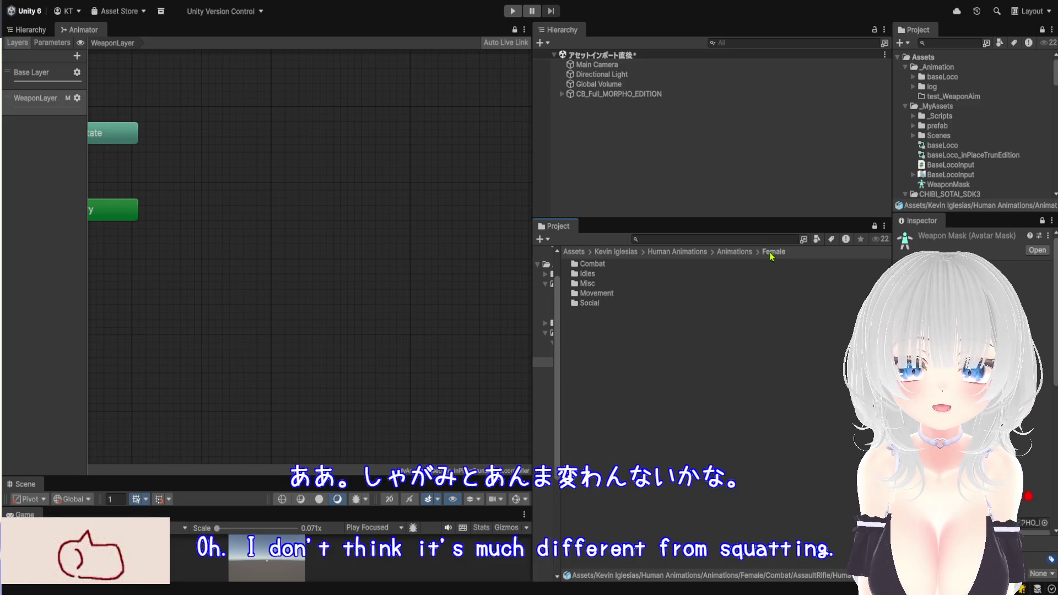
Look through Movement > Crouch > CrouchWalk > RootMotion, then return to the Female folder
double_click(618, 293)
double_click(615, 265)
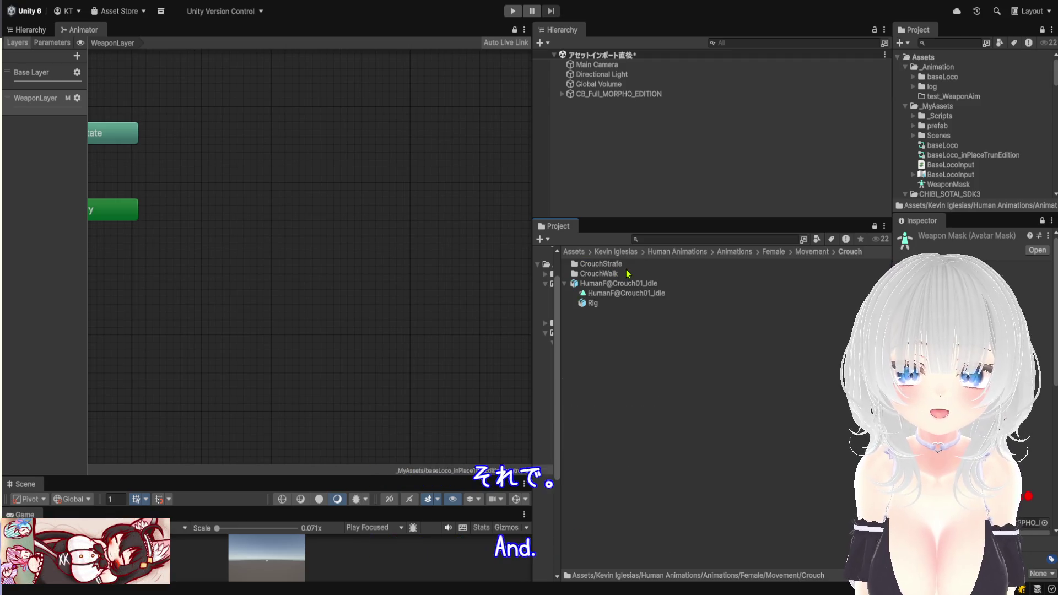
double_click(626, 274)
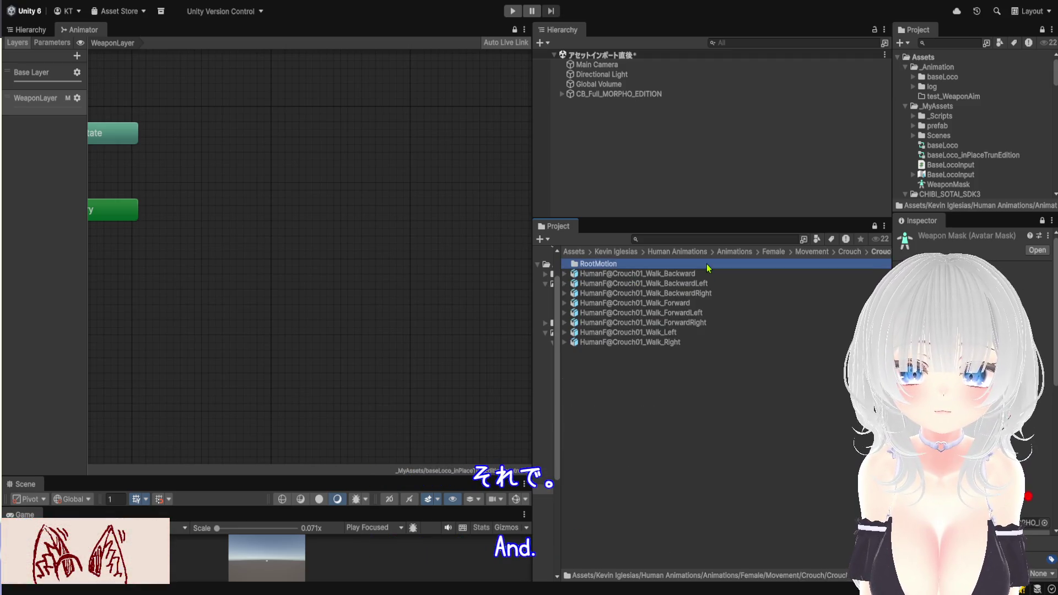
double_click(795, 266)
click(772, 252)
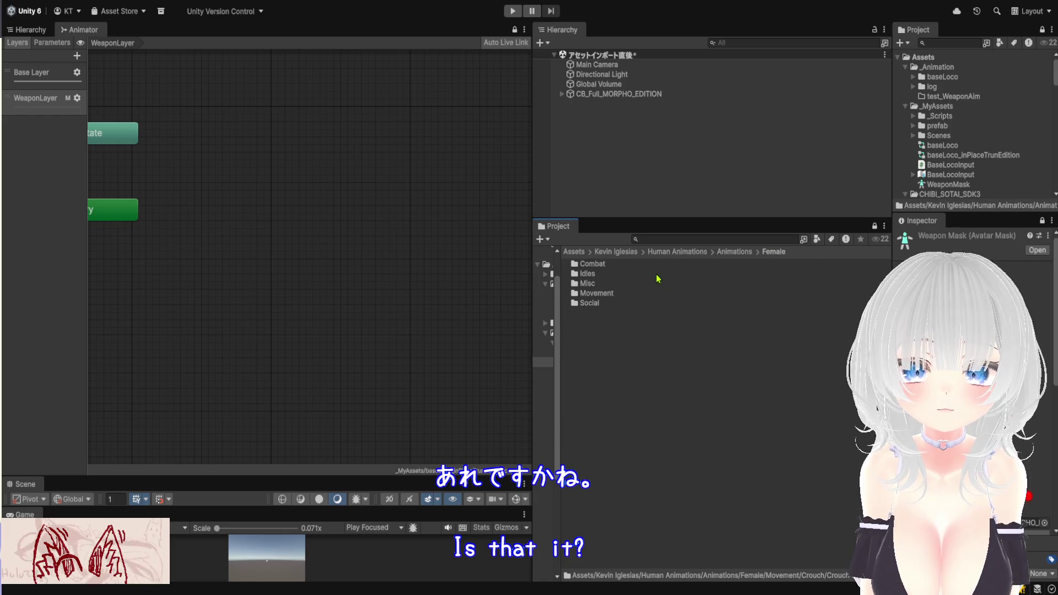
Open Combat > Prone > Rifle clips and pan the graph to show Any State and Entry
double_click(606, 264)
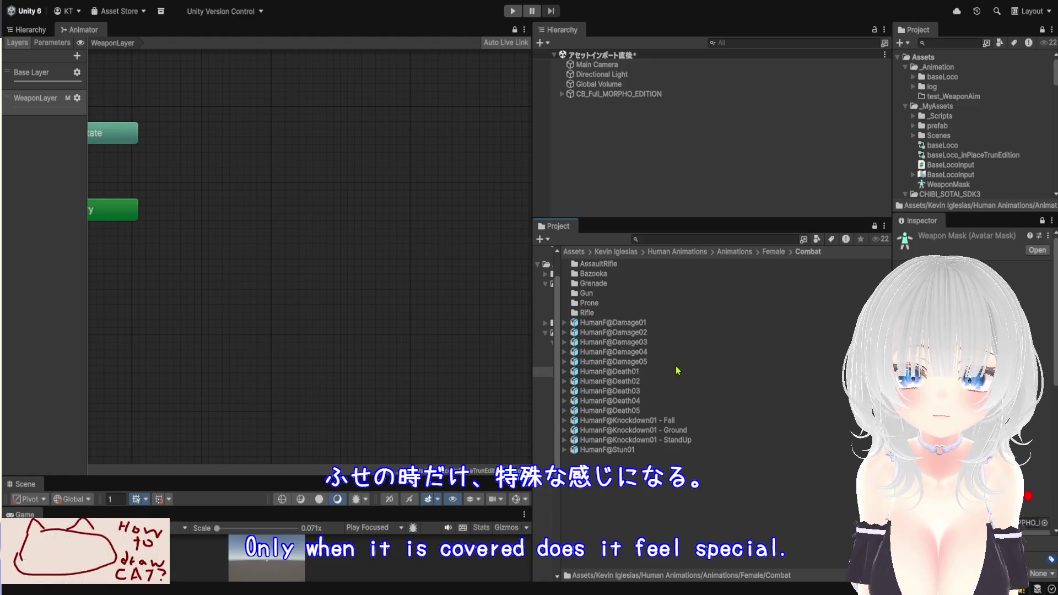
double_click(595, 313)
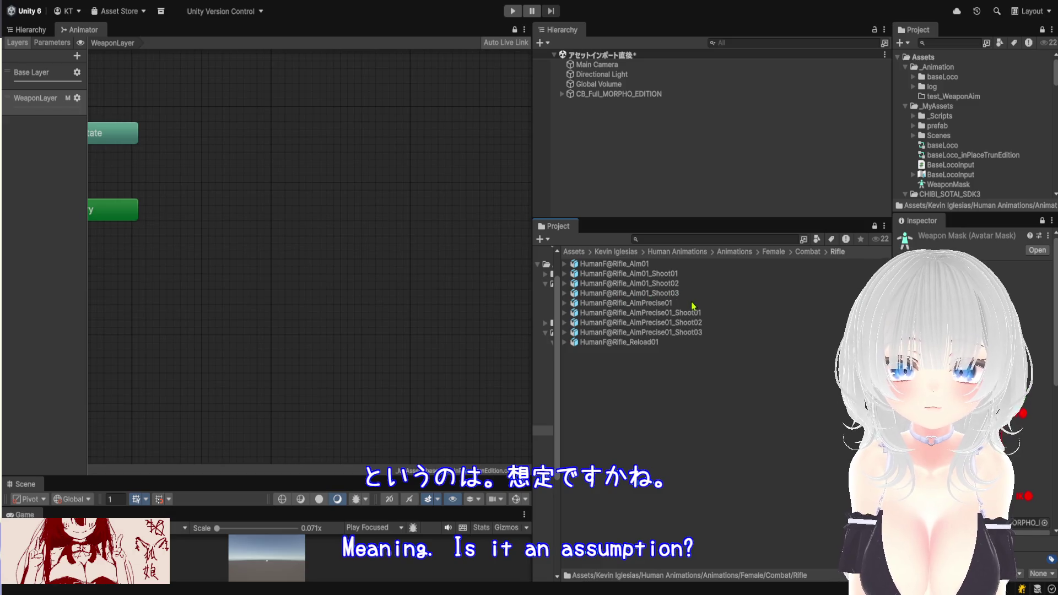
click(805, 252)
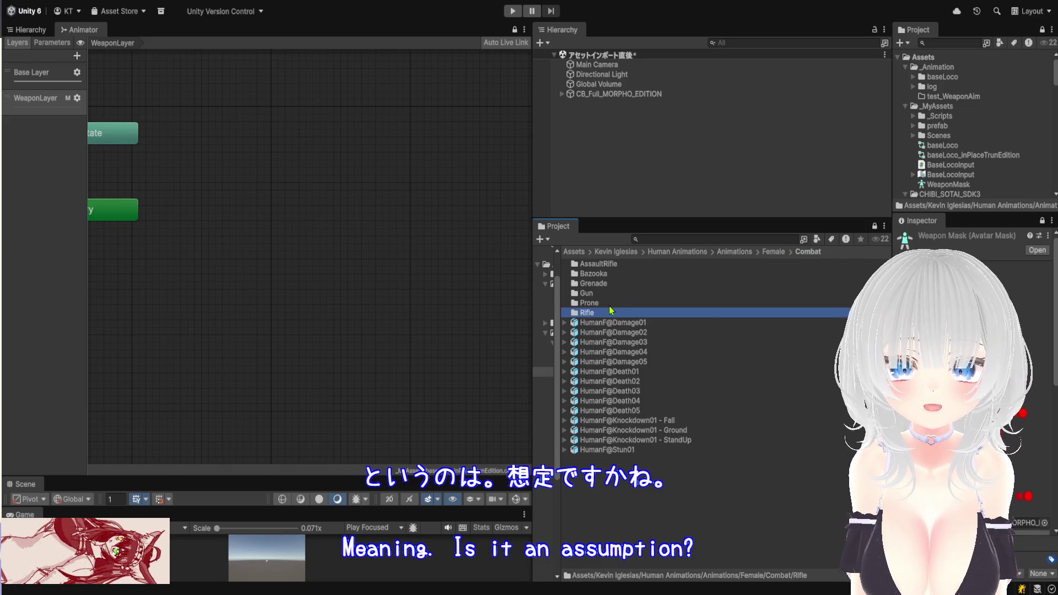
double_click(610, 303)
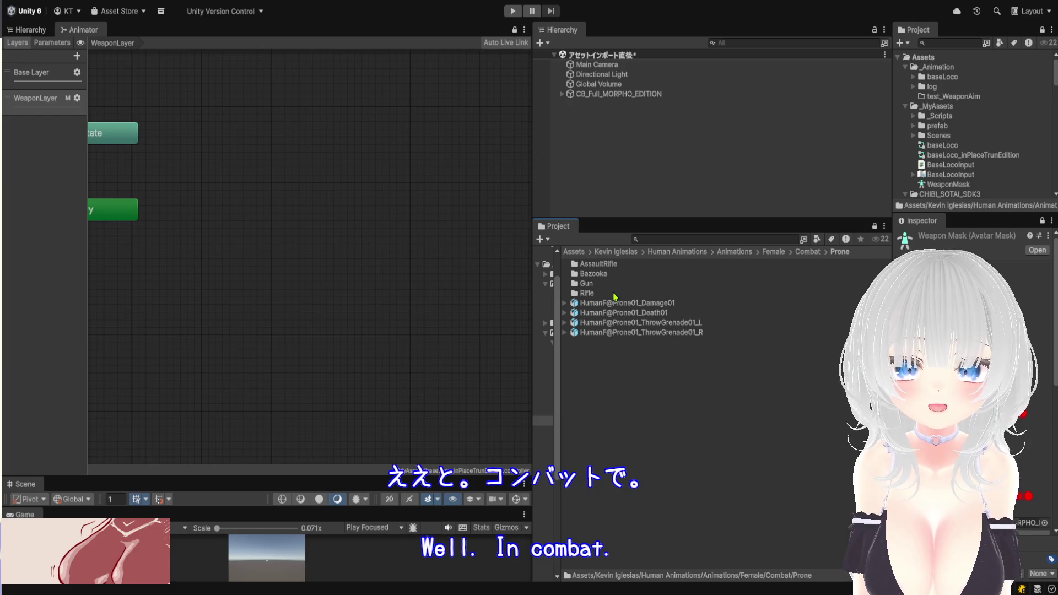
double_click(614, 295)
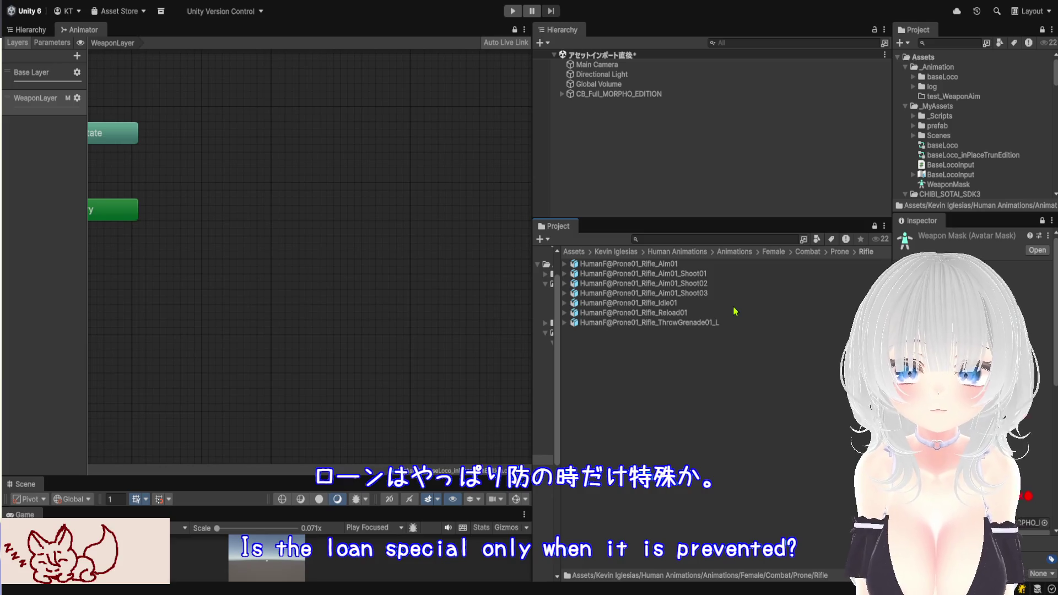
mouse_move(331, 276)
mouse_down()
mouse_move(432, 293)
mouse_move(358, 245)
mouse_up()
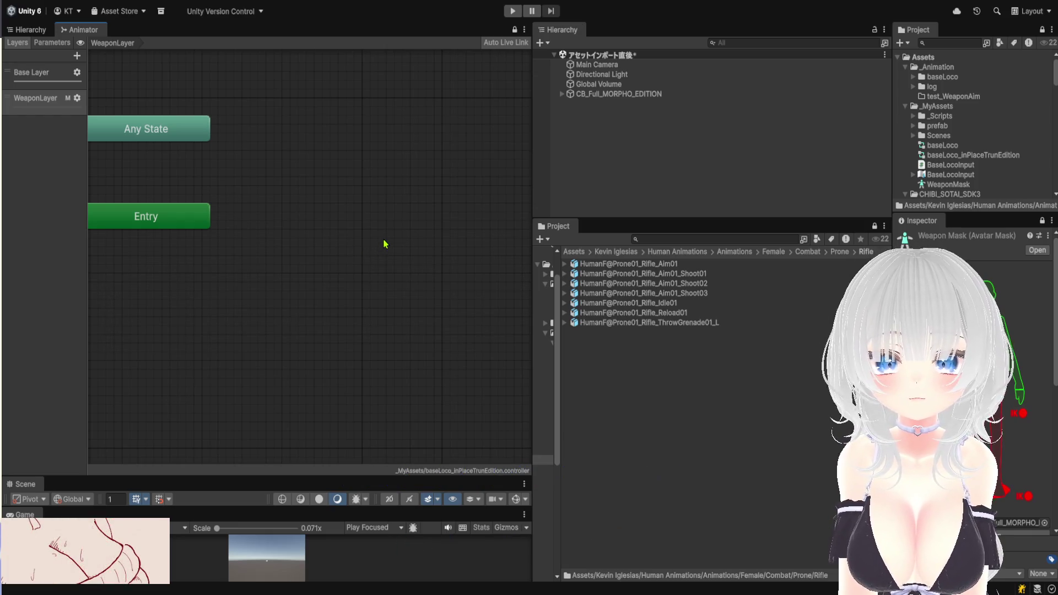
Add an empty state named Start beside Entry and a Stand or Crouch state below it
drag(409, 246, 358, 214)
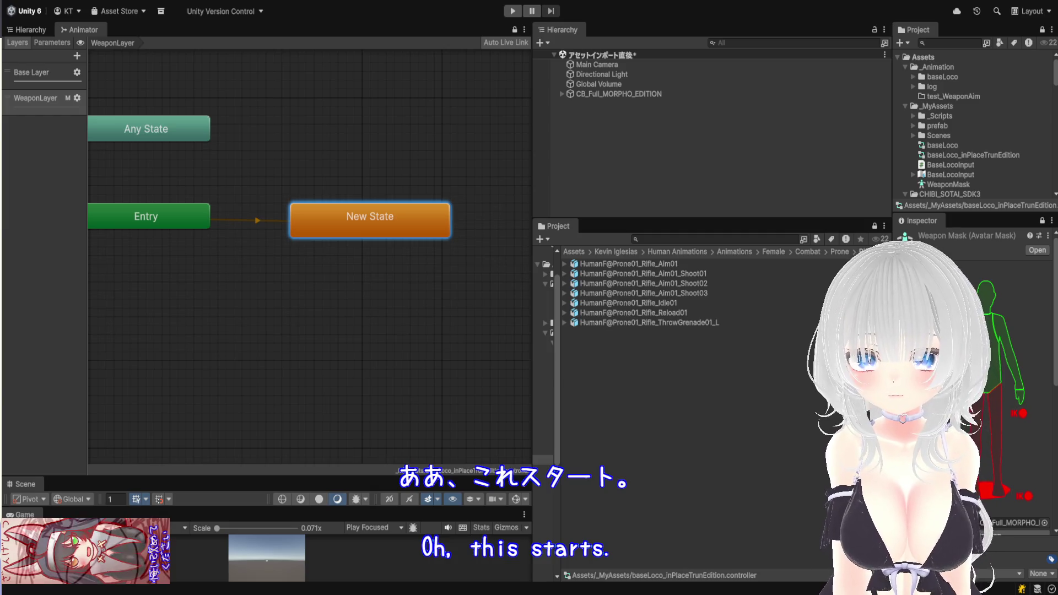
key(Return)
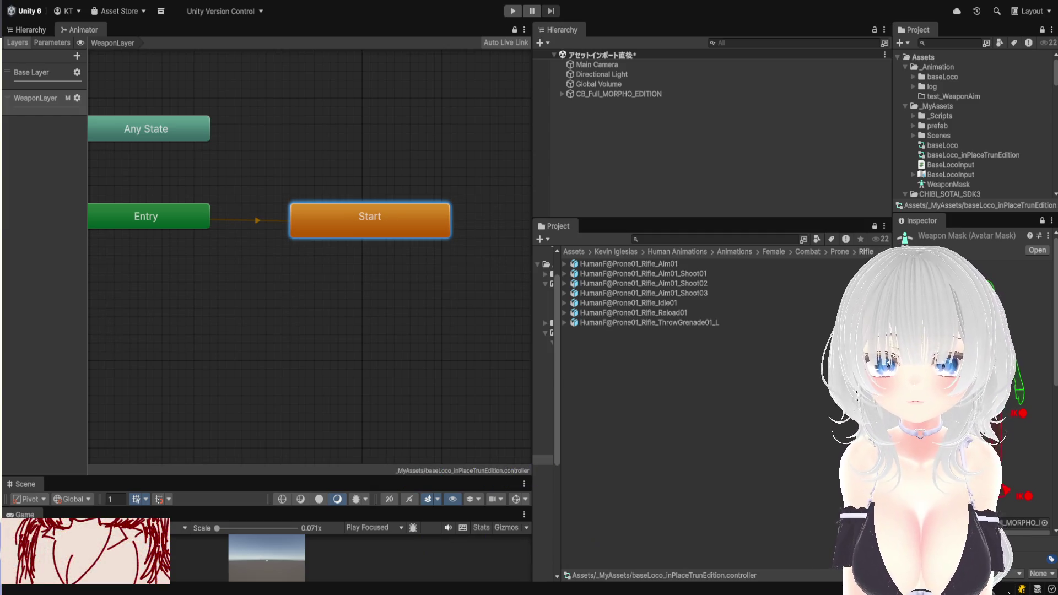
scroll(358, 302, up, 1)
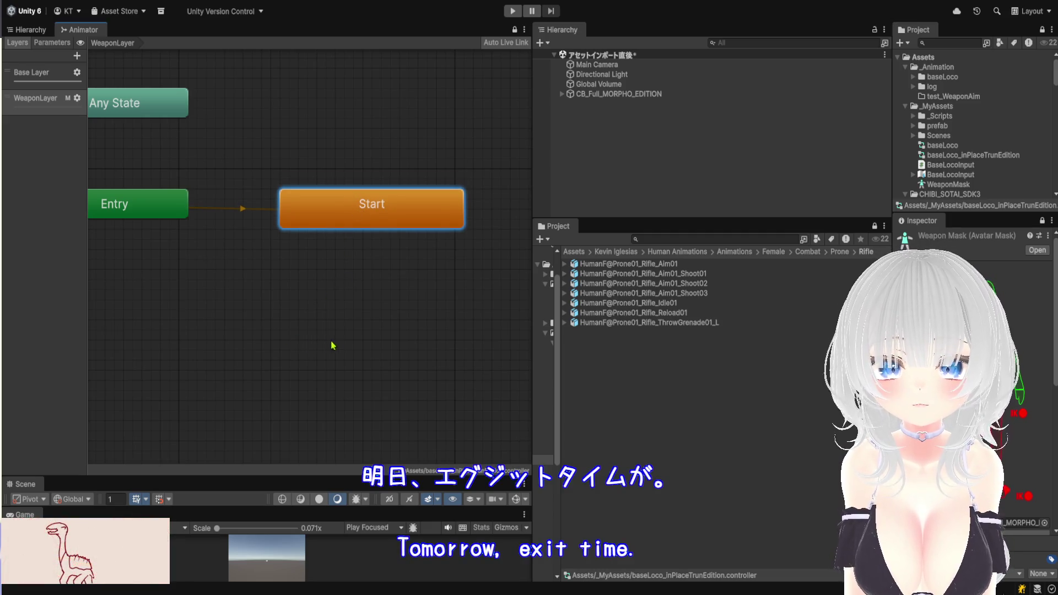
right_click(464, 346)
drag(352, 353, 256, 324)
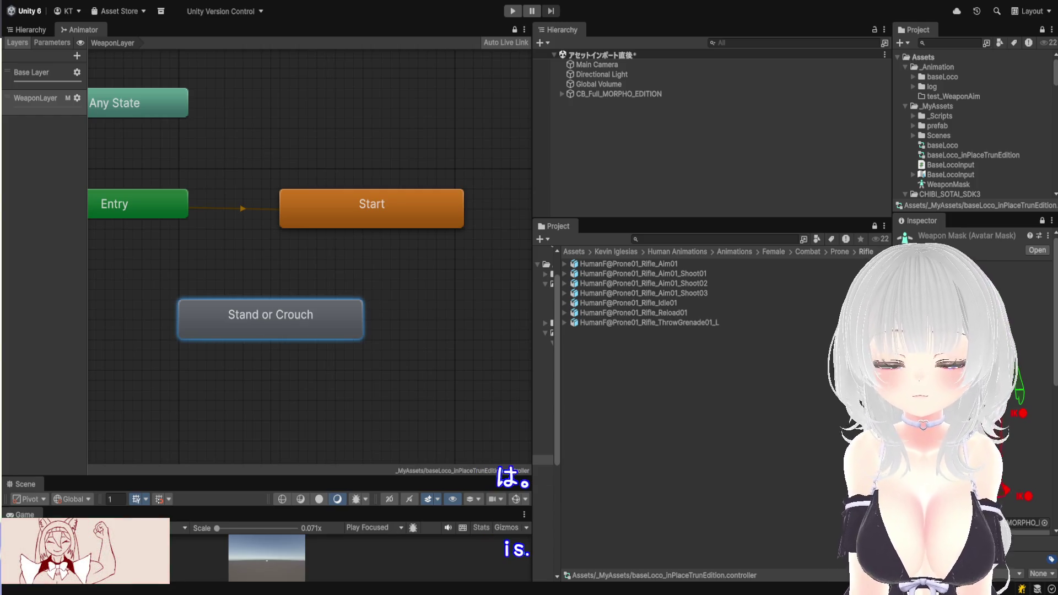
Make a transition from Start to Stand or Crouch and inspect it
click(337, 206)
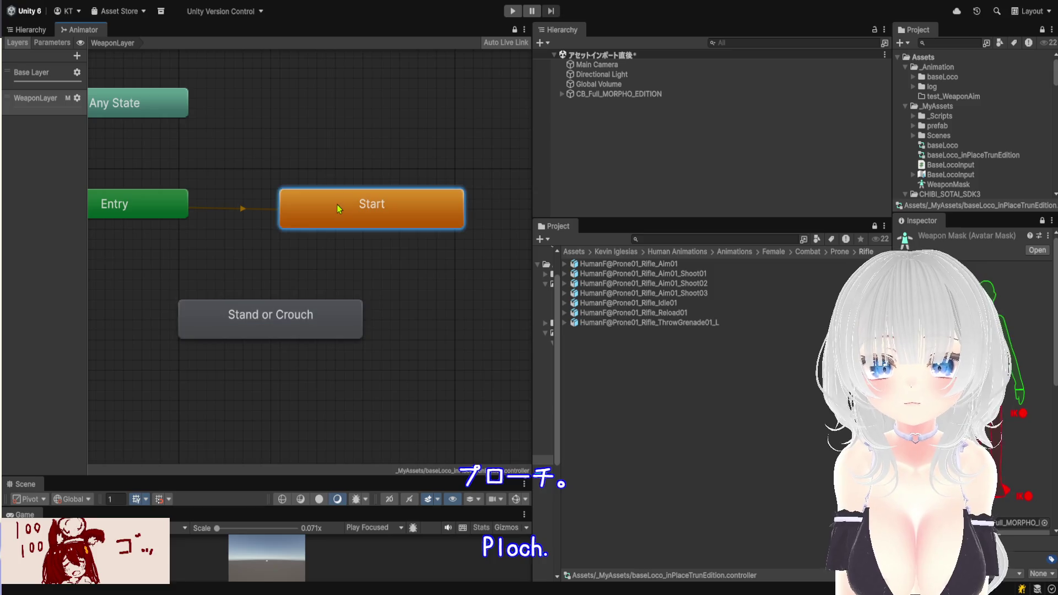
right_click(361, 224)
click(386, 230)
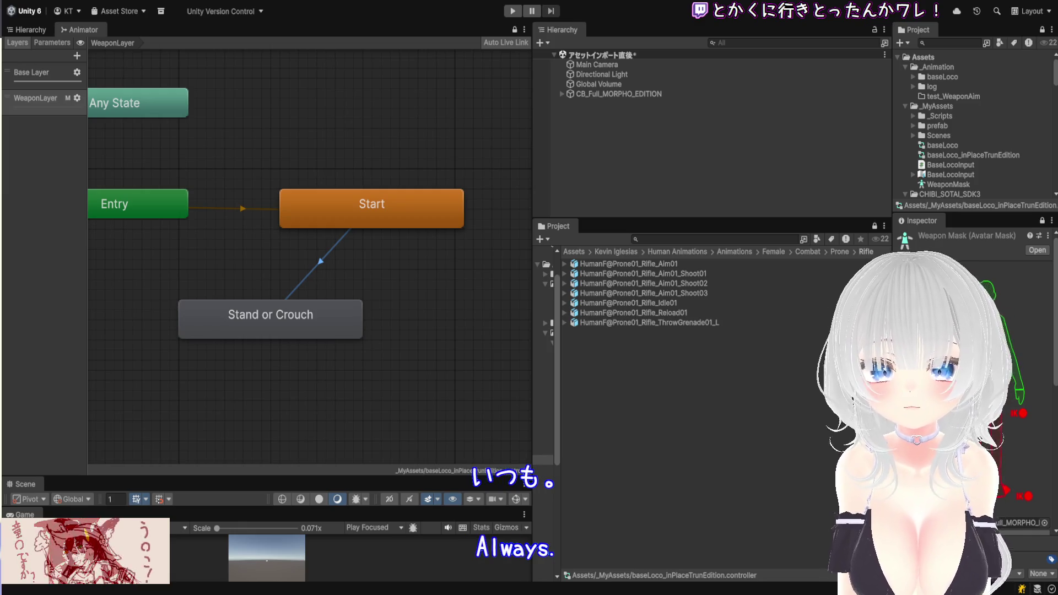
click(302, 317)
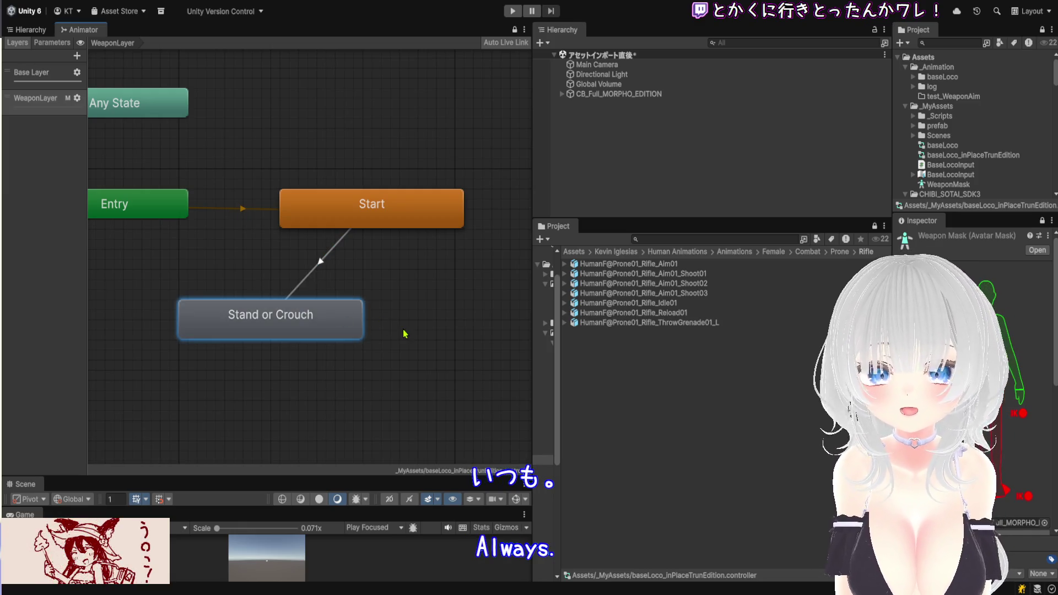
click(319, 264)
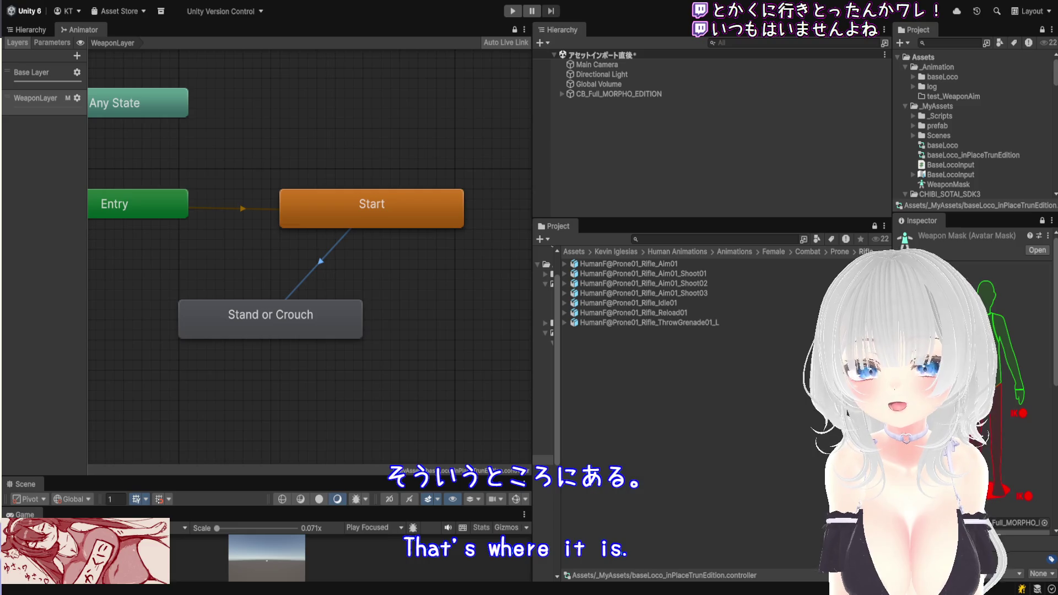
click(342, 335)
drag(500, 324, 397, 321)
scroll(397, 321, down, 2)
scroll(358, 311, up, 2)
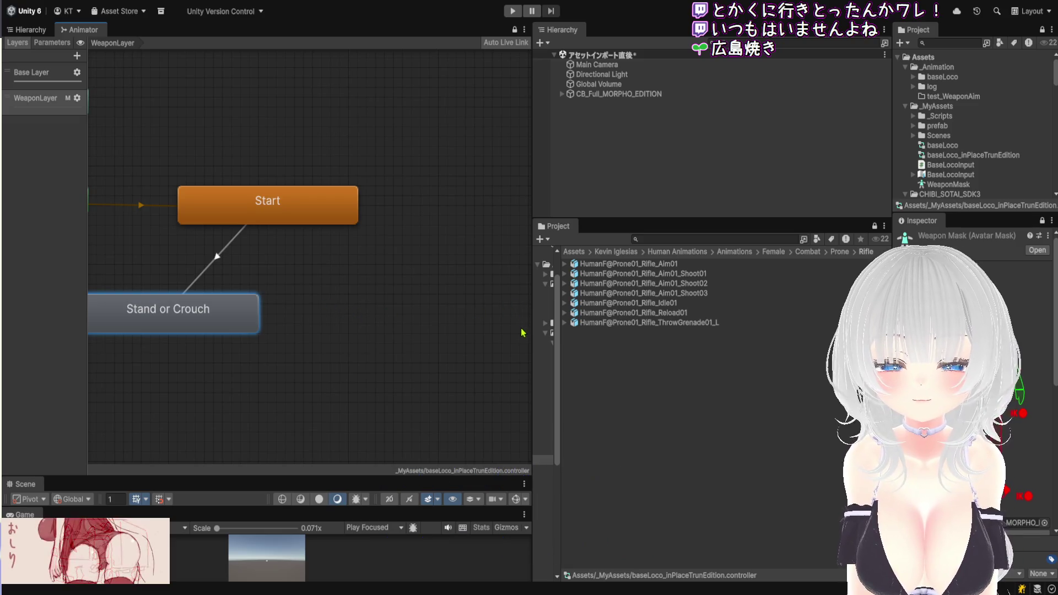
Add a Prone state right of Stand or Crouch and link Stand or Crouch to it
right_click(489, 312)
click(366, 309)
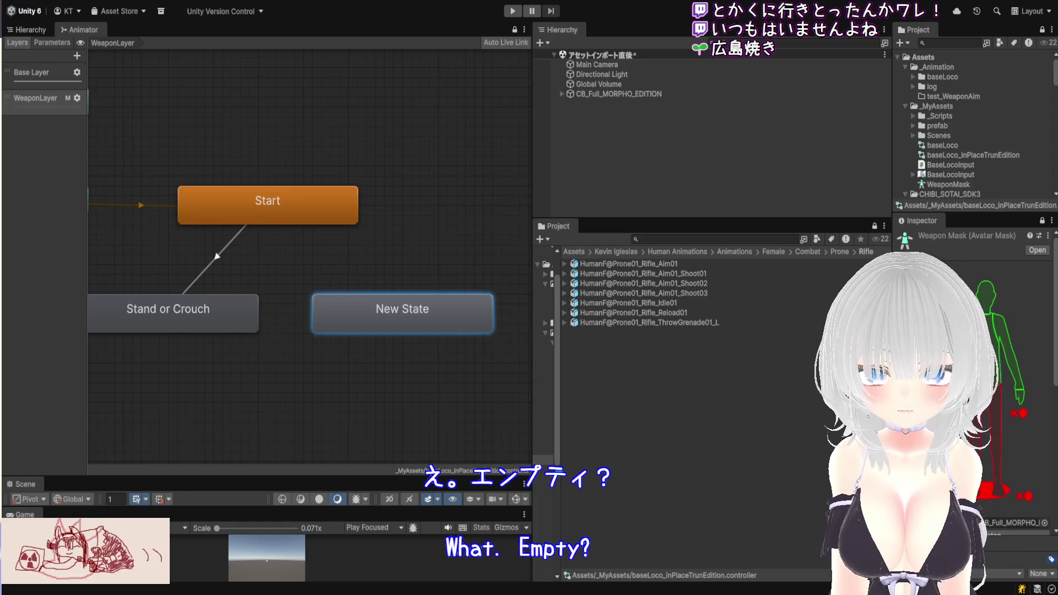
text(Prone)
key(Return)
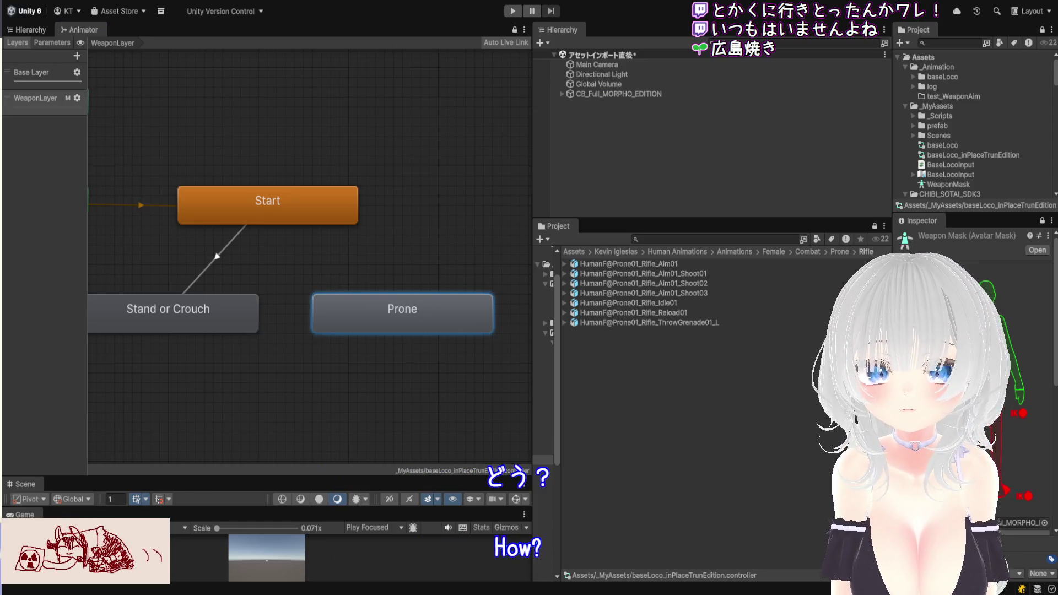
click(221, 305)
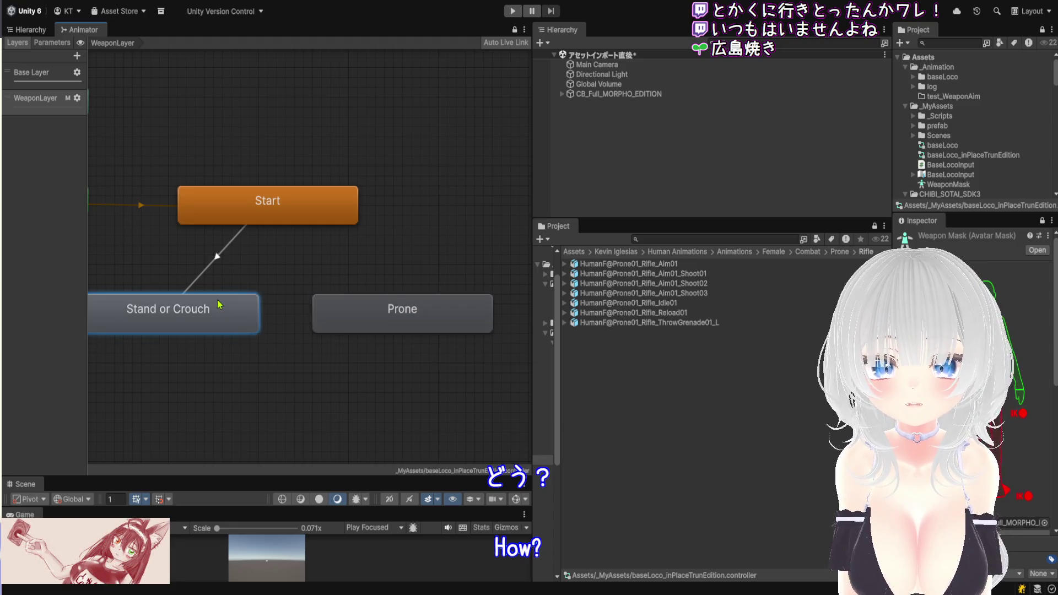
click(388, 324)
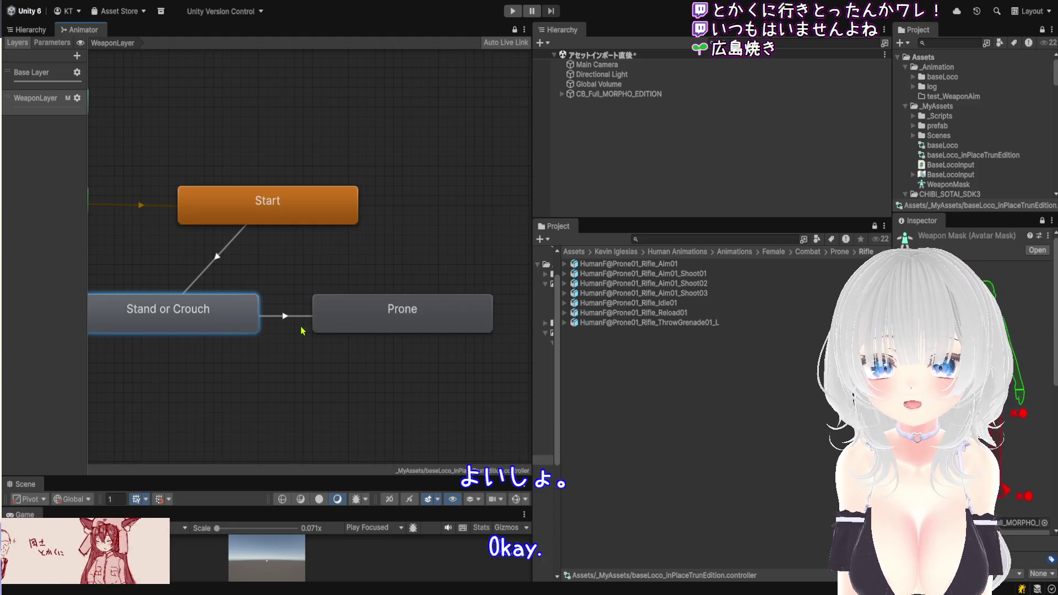
click(281, 317)
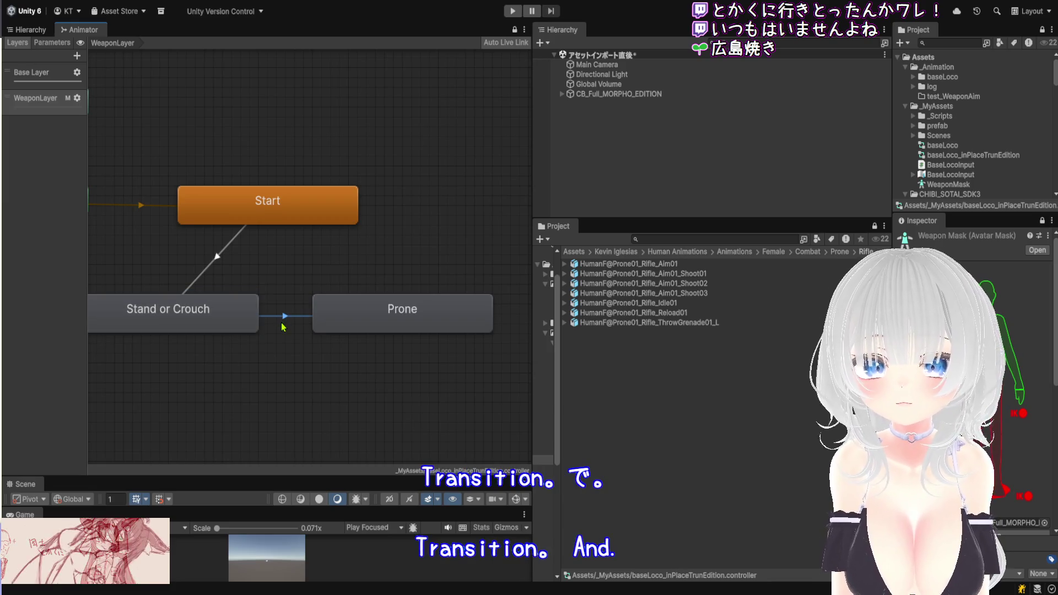
Add a transition from Start to Prone and inspect both of Start's transitions
right_click(293, 205)
click(309, 213)
click(403, 314)
click(220, 258)
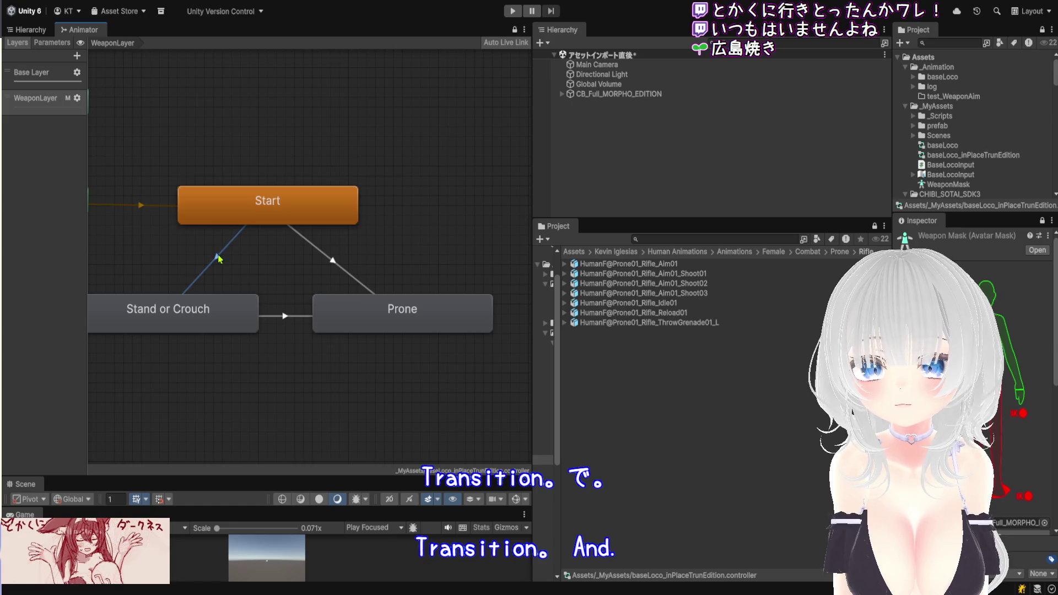
click(334, 267)
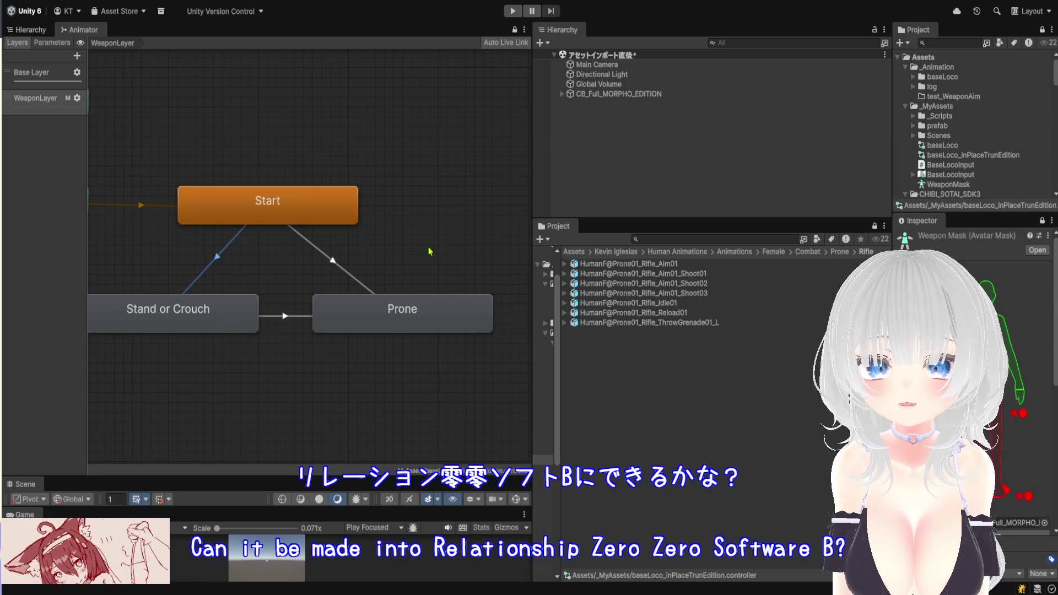
Review the Stand or Crouch–Prone transitions and the Prone state, then widen the asset tree
click(274, 316)
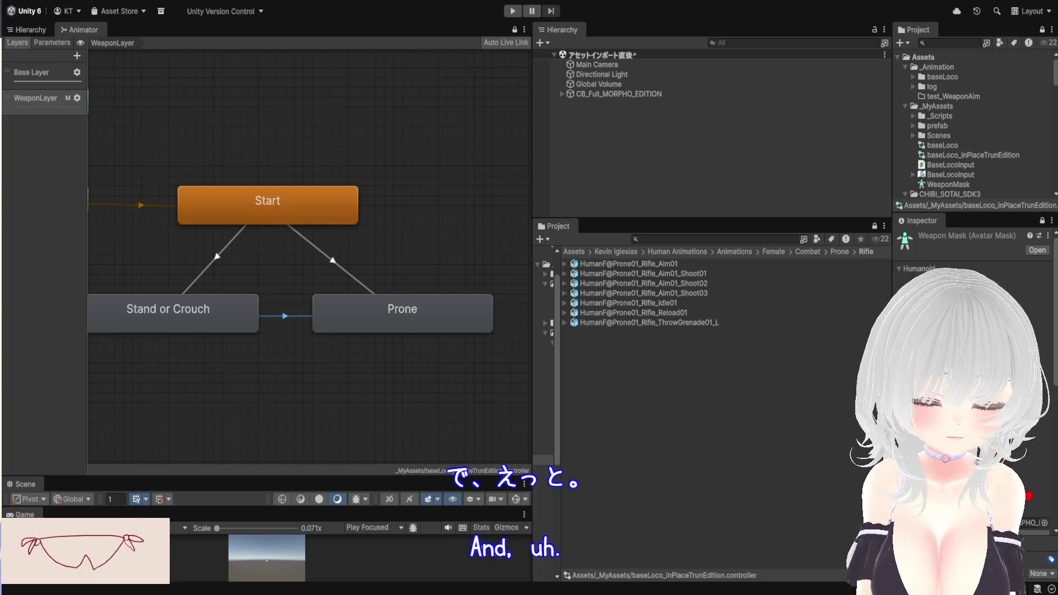
click(405, 306)
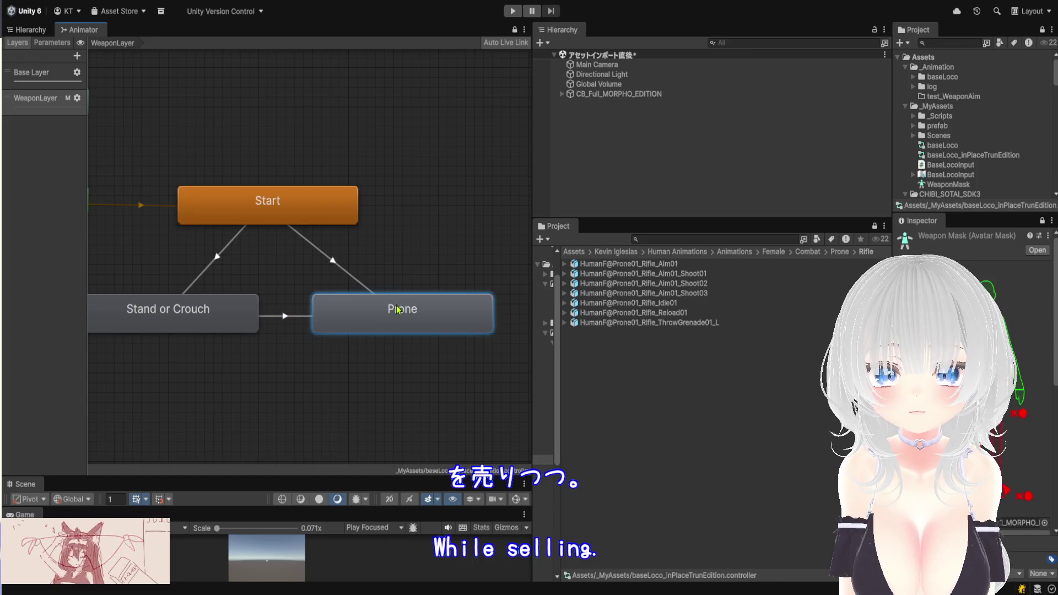
click(284, 311)
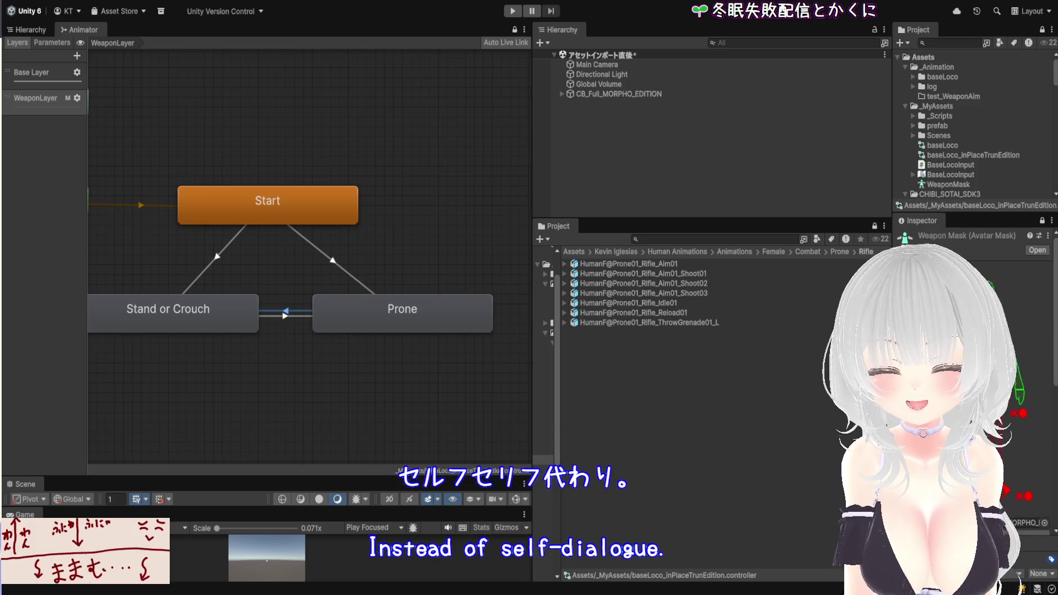
click(427, 314)
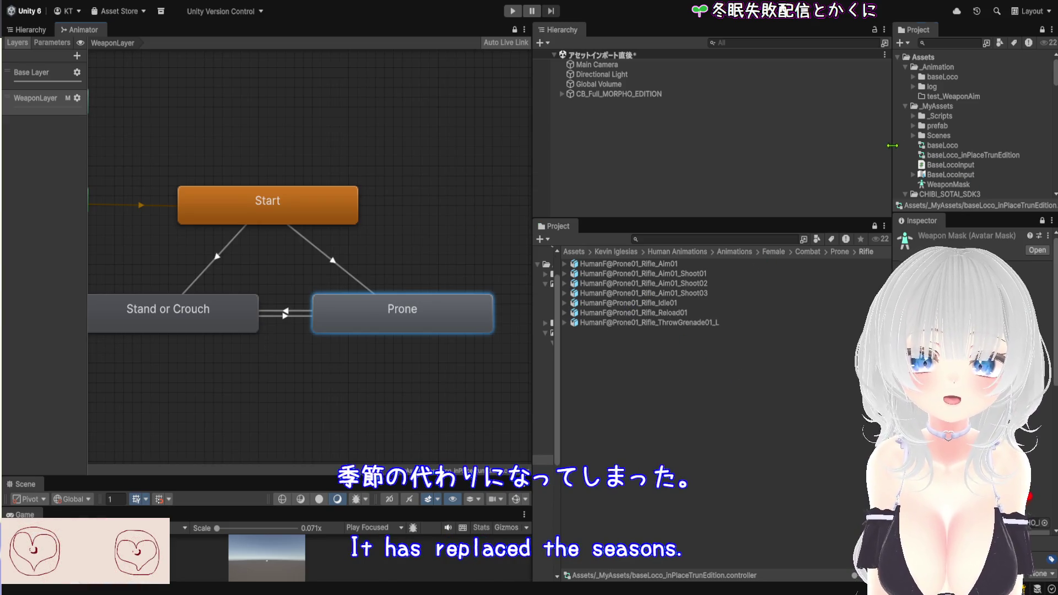
drag(893, 146, 805, 145)
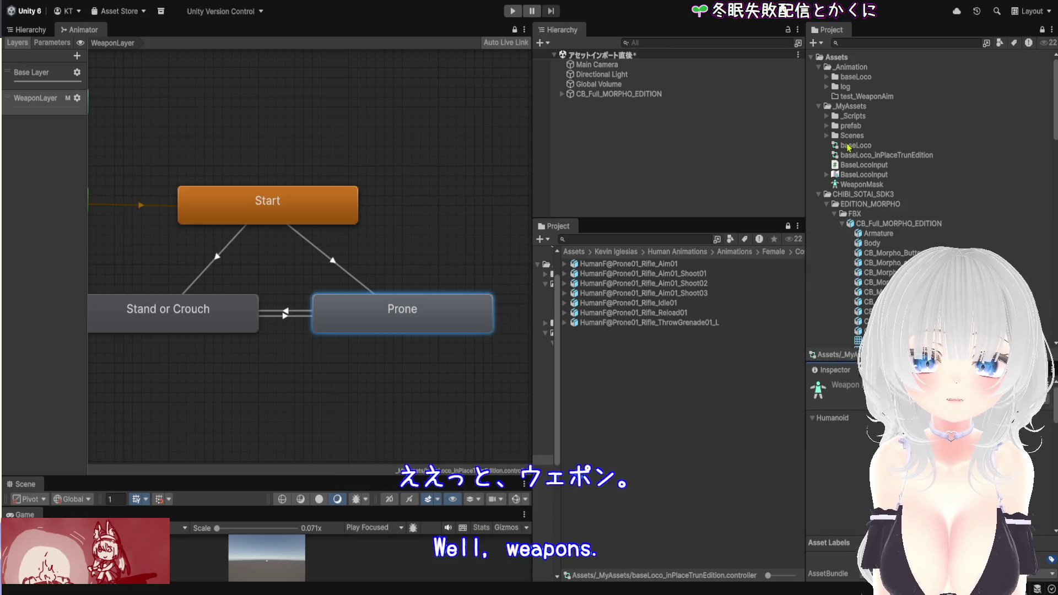
Duplicate the HumanF@Prone01_Rifle_Aim01 clip and move the copy into test_WeaponAim
click(858, 97)
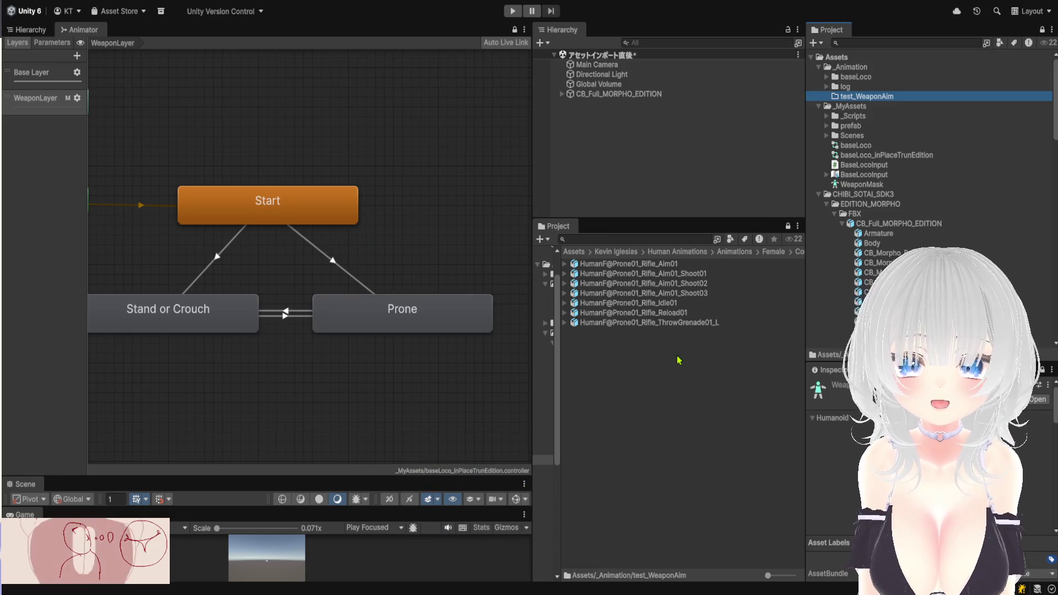
click(809, 282)
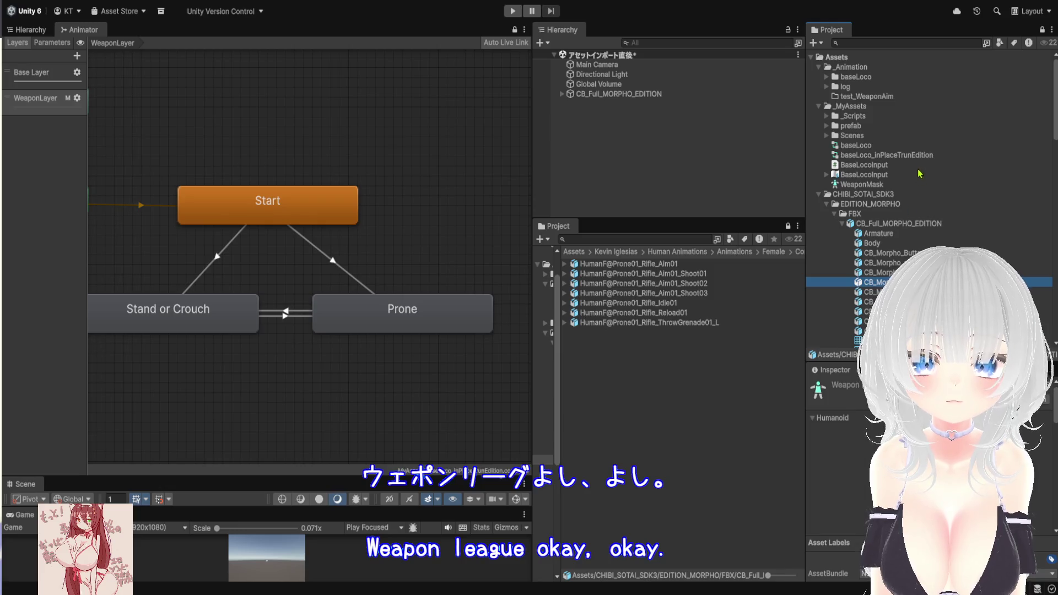
click(876, 97)
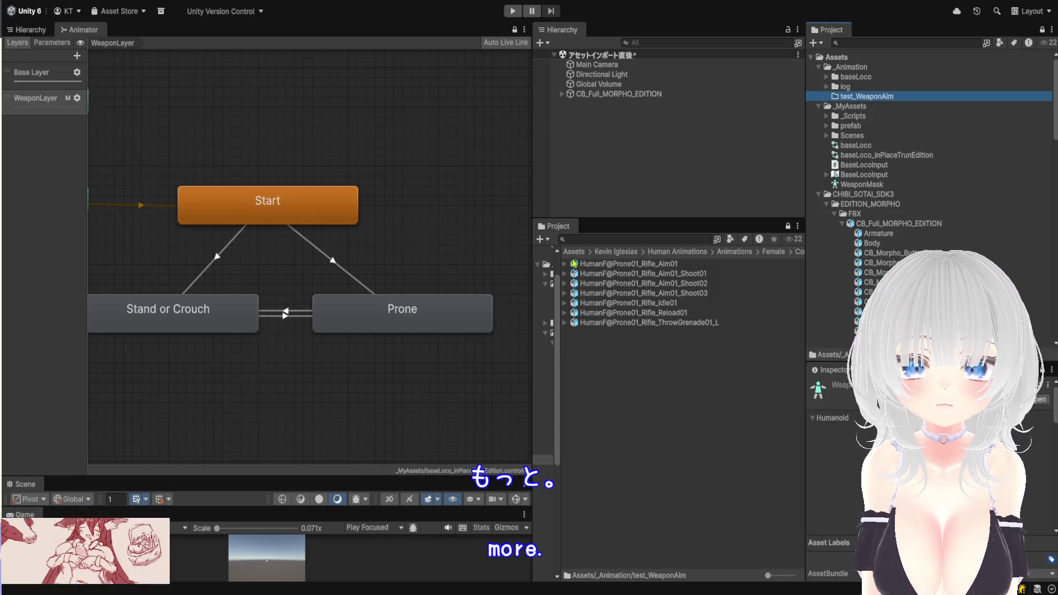
click(564, 265)
click(617, 275)
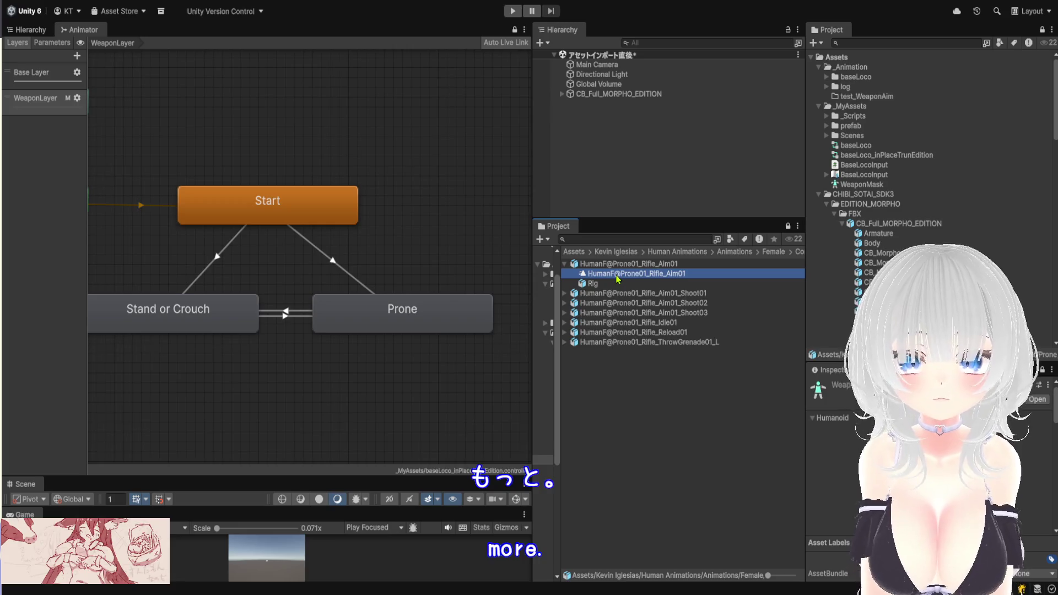
key(ctrl+d)
mouse_move(644, 265)
mouse_down()
mouse_move(863, 208)
mouse_move(879, 97)
mouse_up()
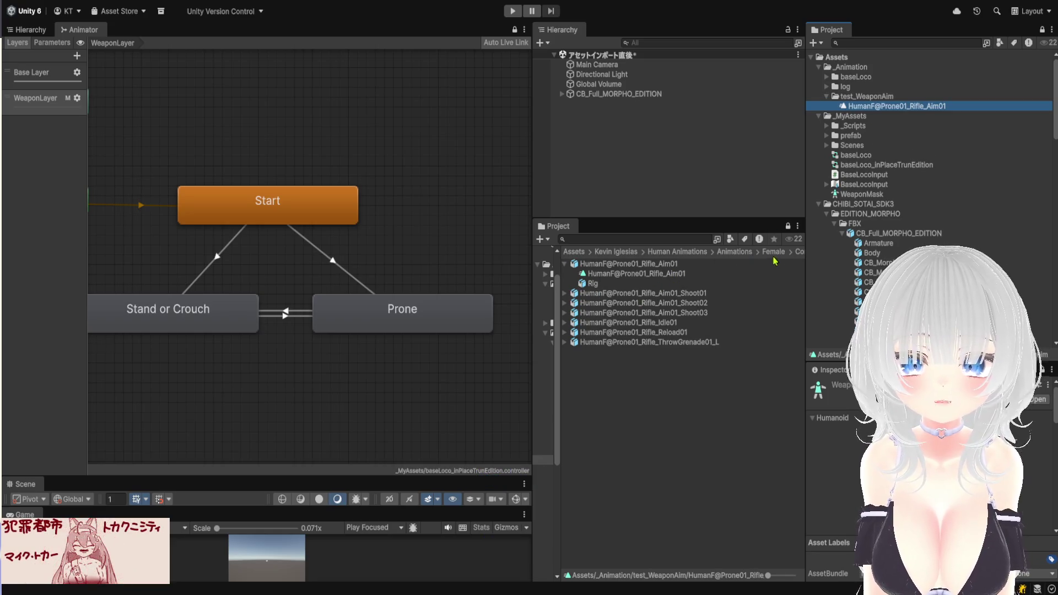
Go back up through Prone to the Combat folder and clear the graph's state selection
drag(813, 268, 892, 268)
click(839, 251)
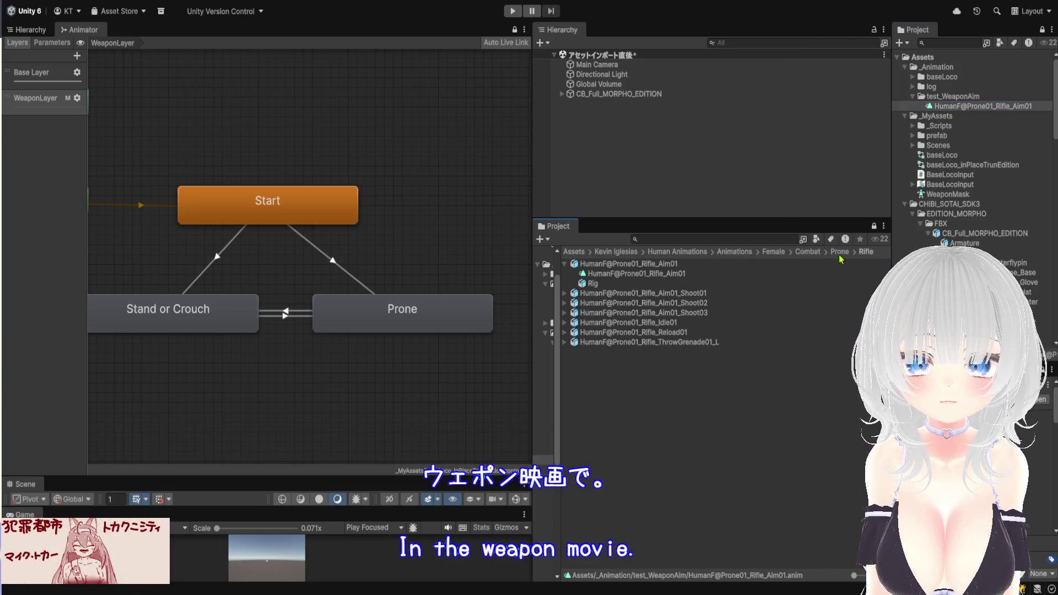
click(808, 253)
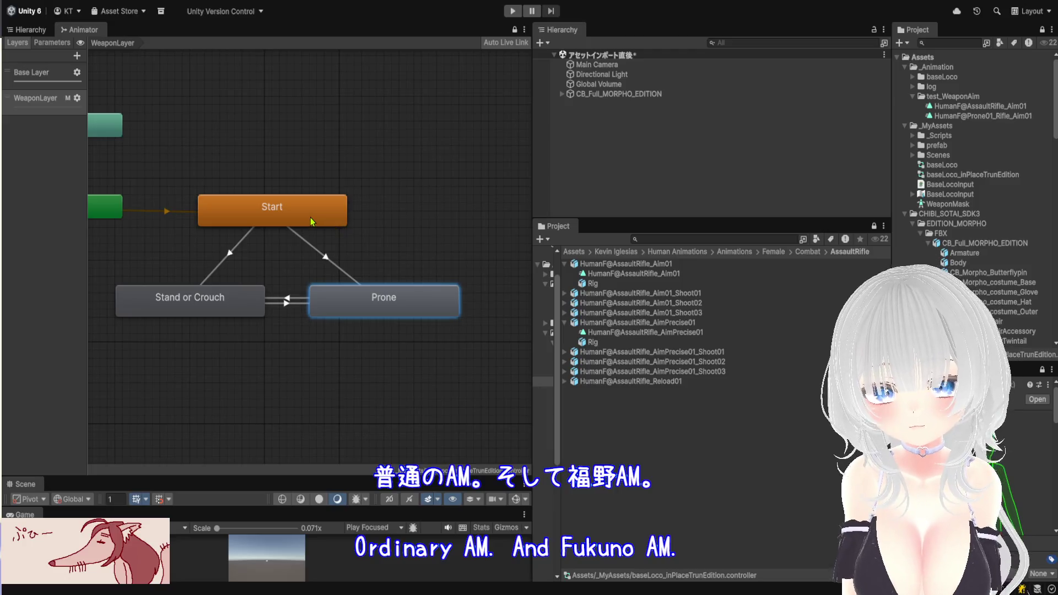
scroll(286, 287, down, 3)
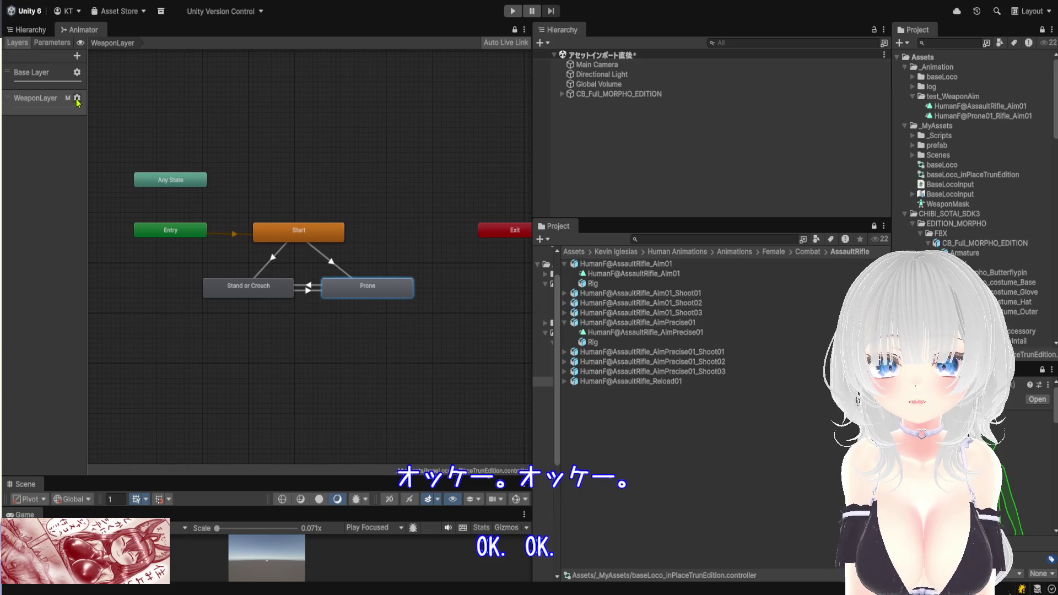
click(39, 152)
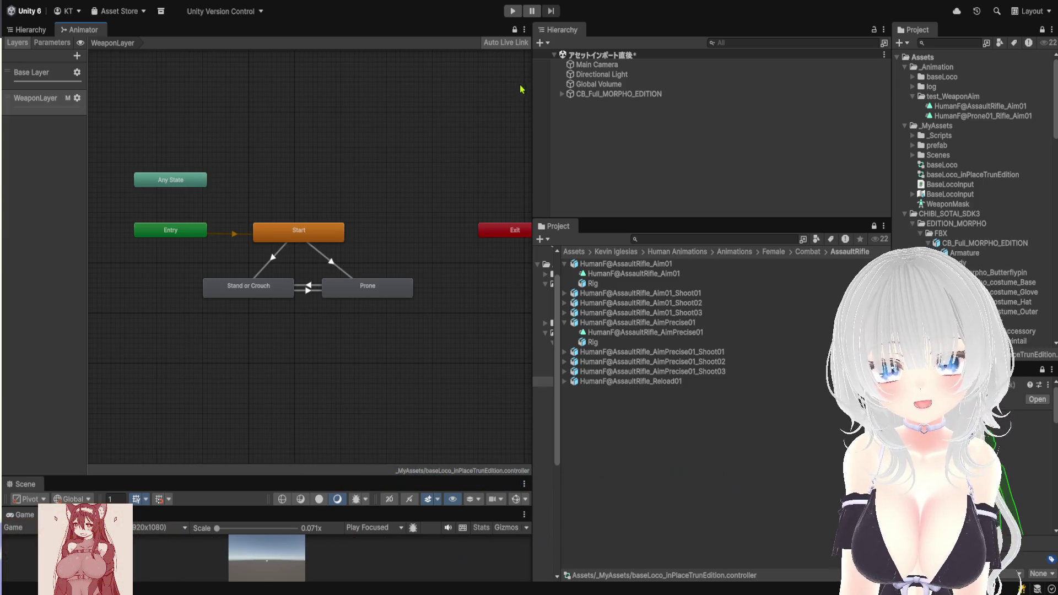
Select the CB_Full_MORPHO_EDITION character, resize panels, and open Kevin Iglesias > Human Animations
click(627, 95)
drag(893, 201, 570, 201)
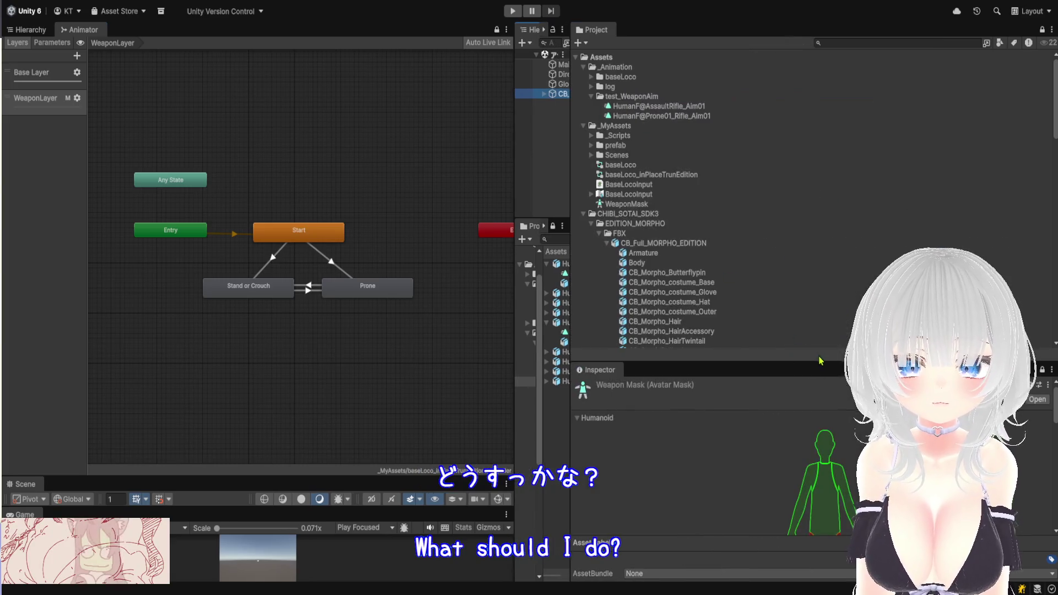
drag(804, 363, 804, 138)
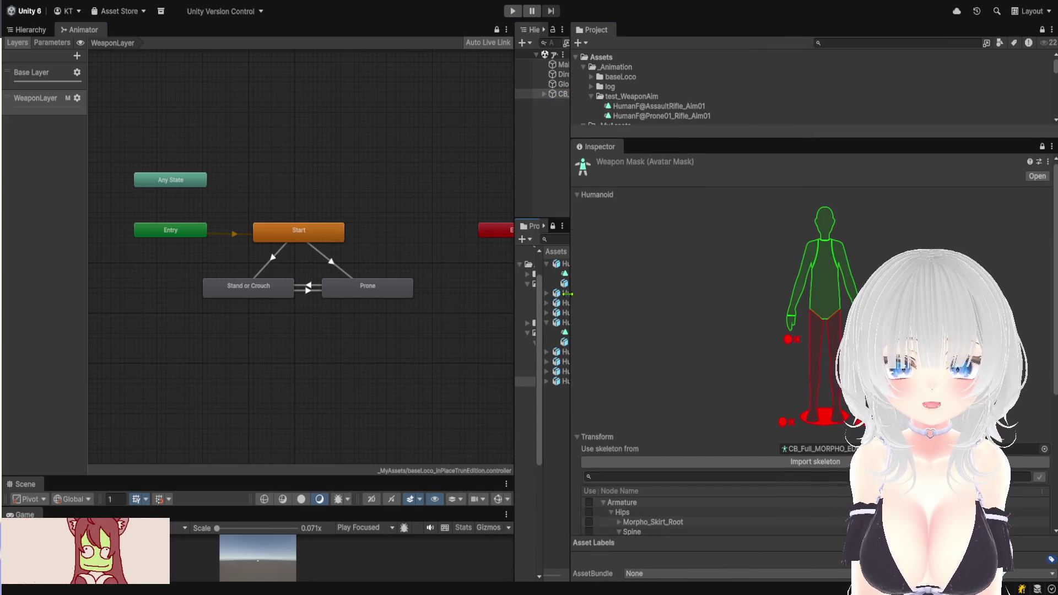
drag(570, 294, 879, 294)
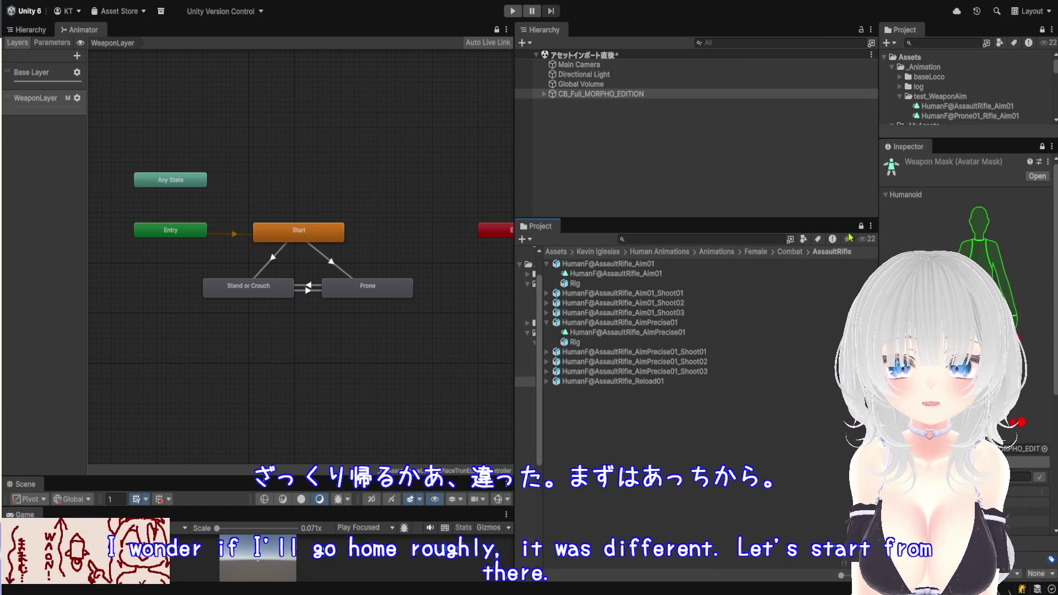
click(556, 252)
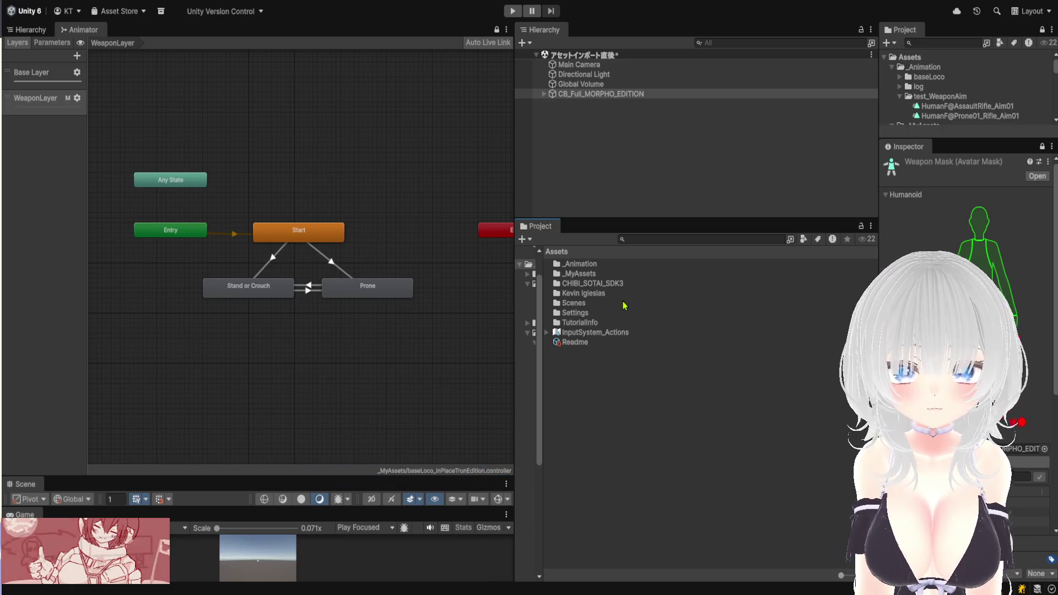
double_click(608, 300)
double_click(579, 264)
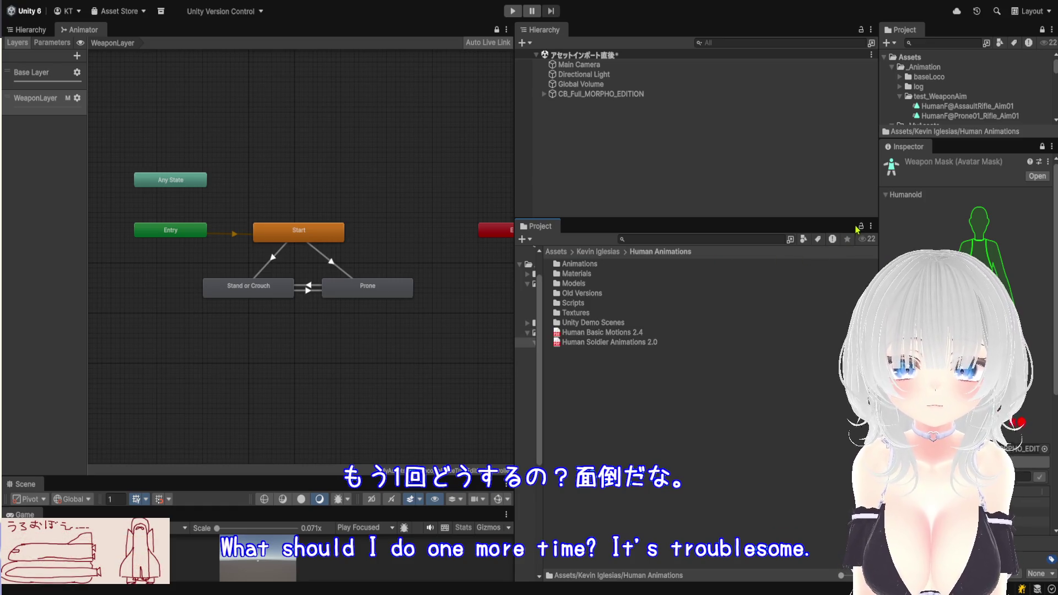
Dock the asset browser below the scene list, open _MyAssets and select BaseLocoInput
drag(537, 226, 909, 386)
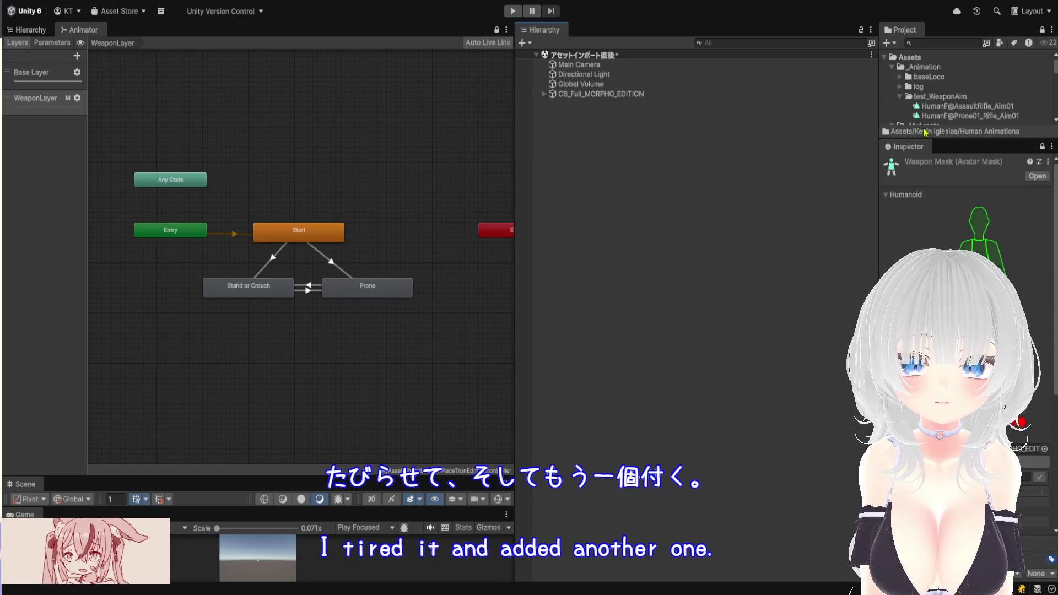
mouse_move(837, 177)
mouse_down()
mouse_move(831, 160)
mouse_move(834, 184)
mouse_move(680, 41)
mouse_up()
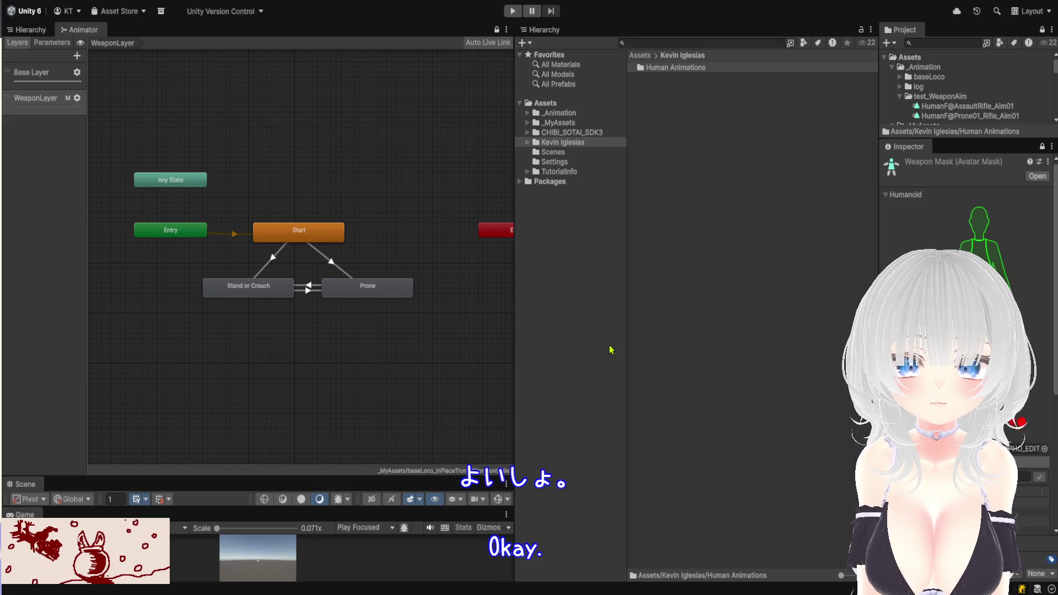
mouse_move(578, 393)
mouse_down()
mouse_move(711, 463)
mouse_move(709, 380)
mouse_move(871, 237)
mouse_up()
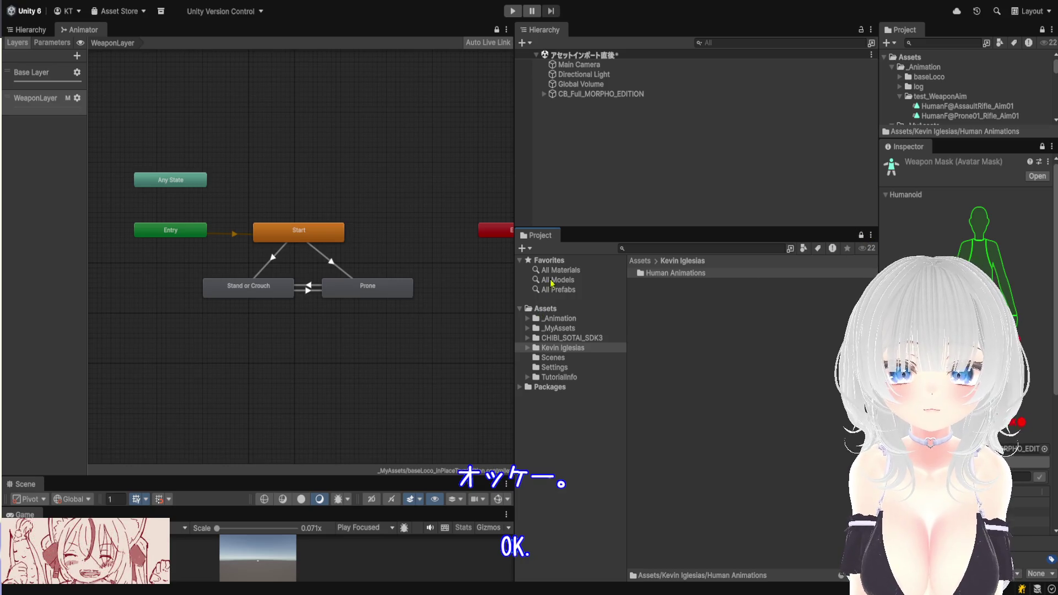
click(558, 328)
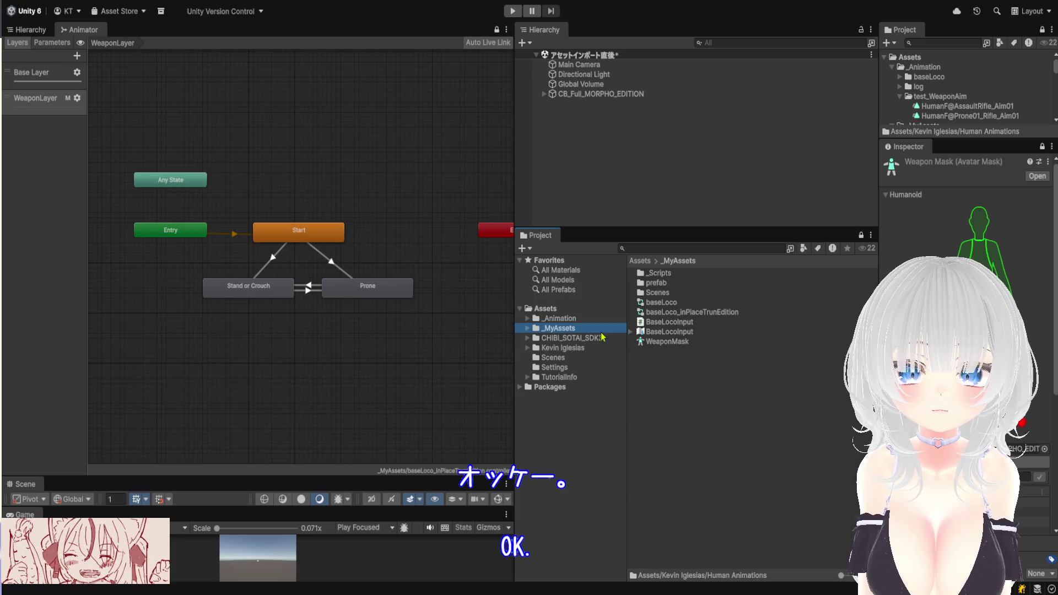
click(692, 332)
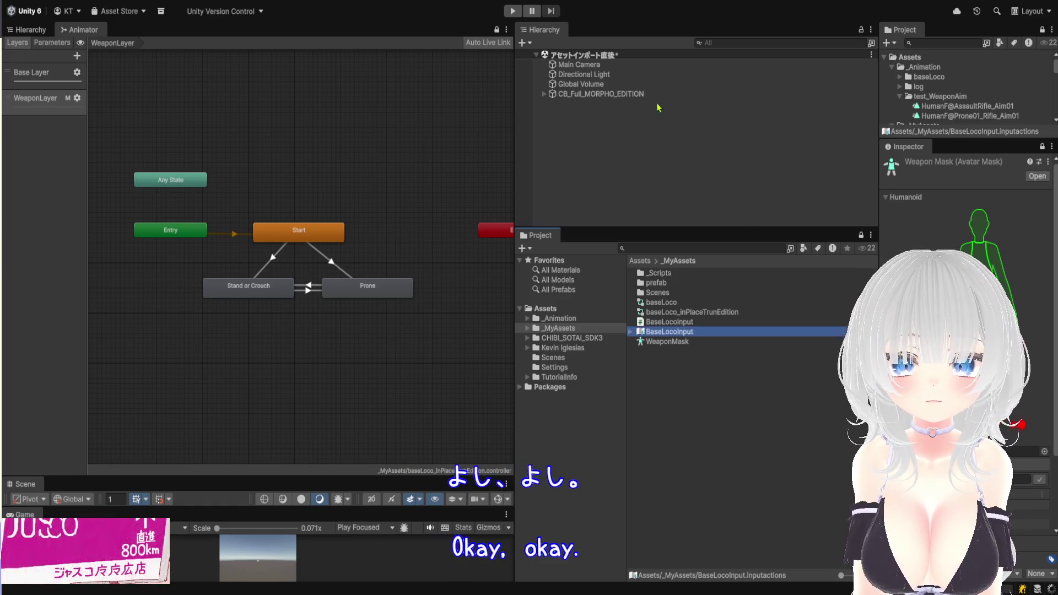
Select the CB_Full_MORPHO_EDITION character and widen the Animator graph until Exit shows
click(673, 95)
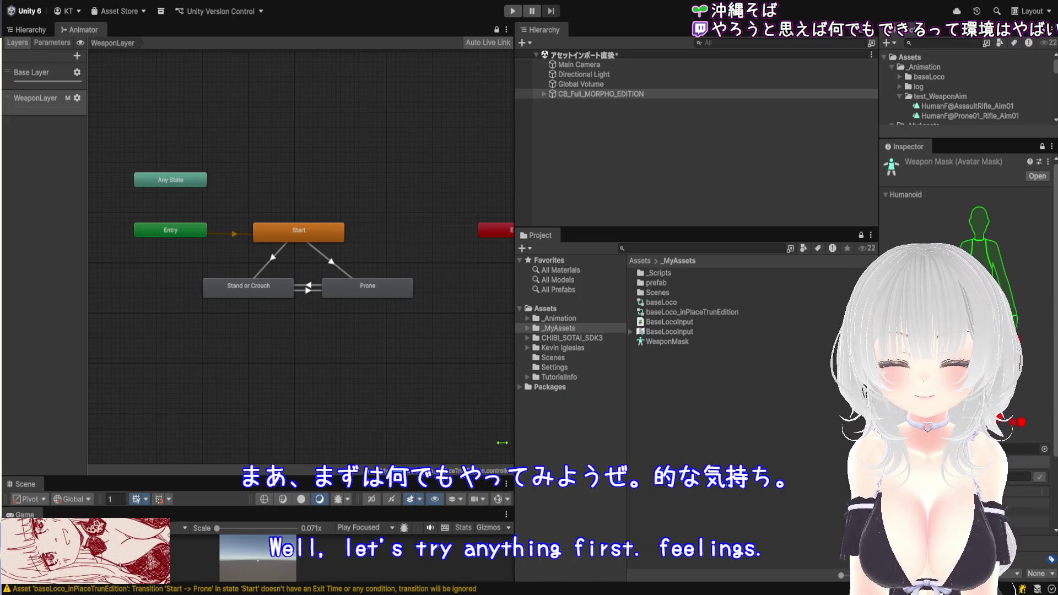
drag(502, 443, 605, 441)
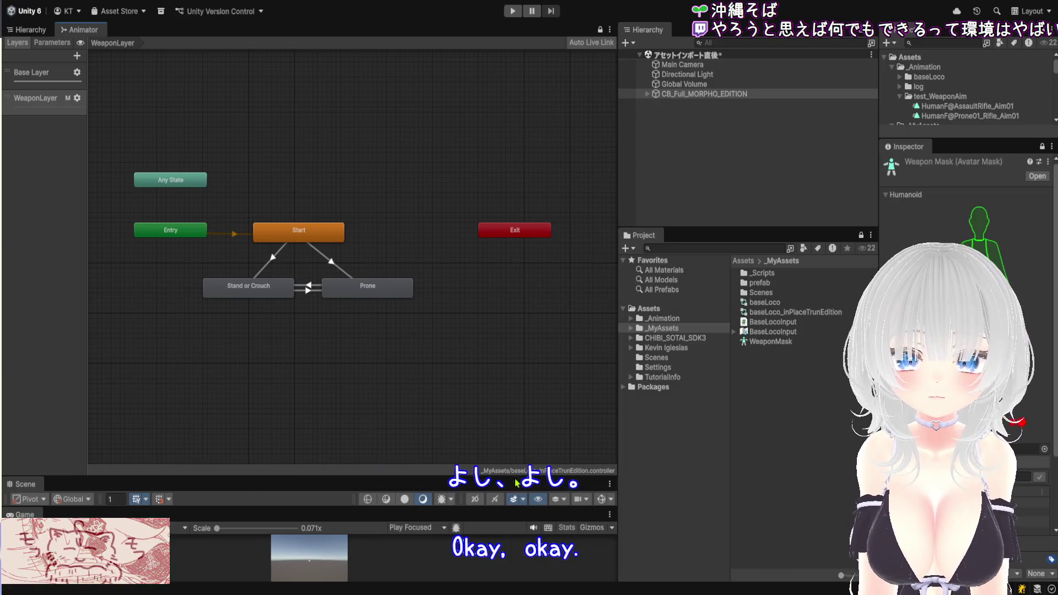
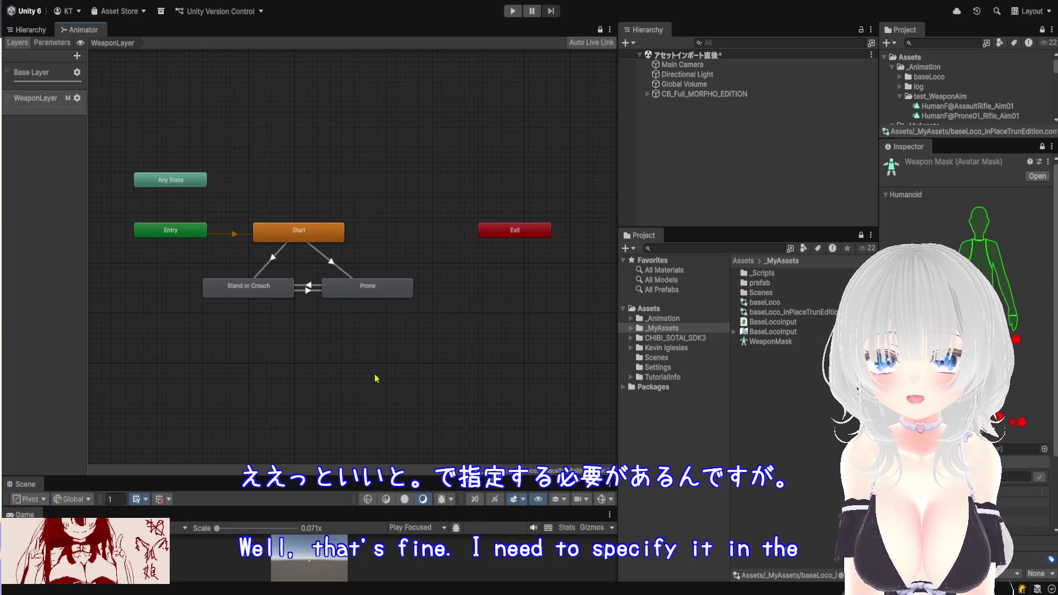
Widen the Layers list, compare the Base Layer and WeaponLayer graphs, then bring up the Hierarchy
drag(86, 114, 317, 114)
click(48, 74)
click(50, 99)
click(64, 81)
click(325, 127)
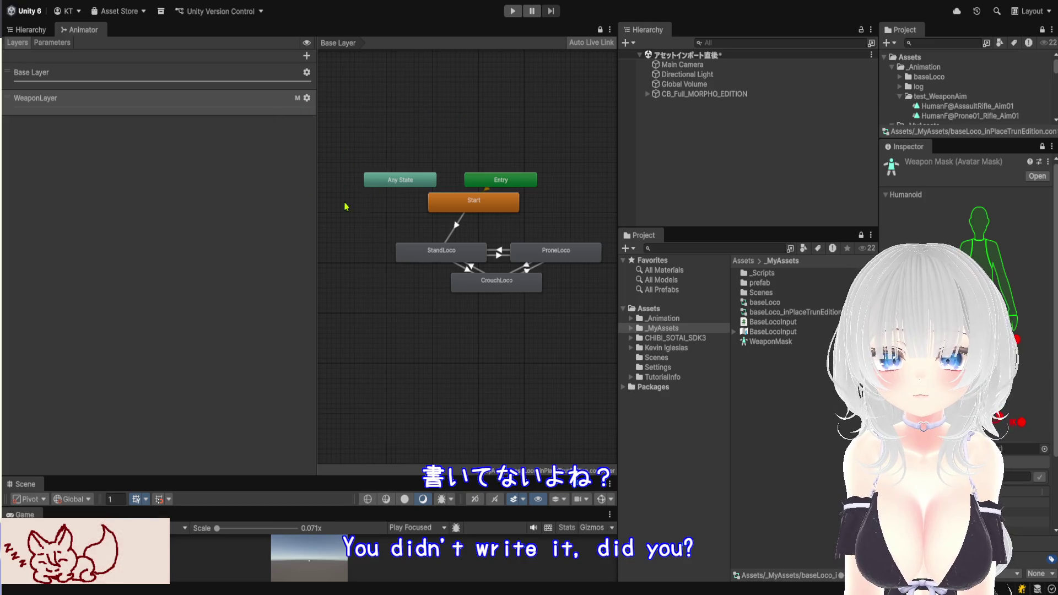
click(224, 286)
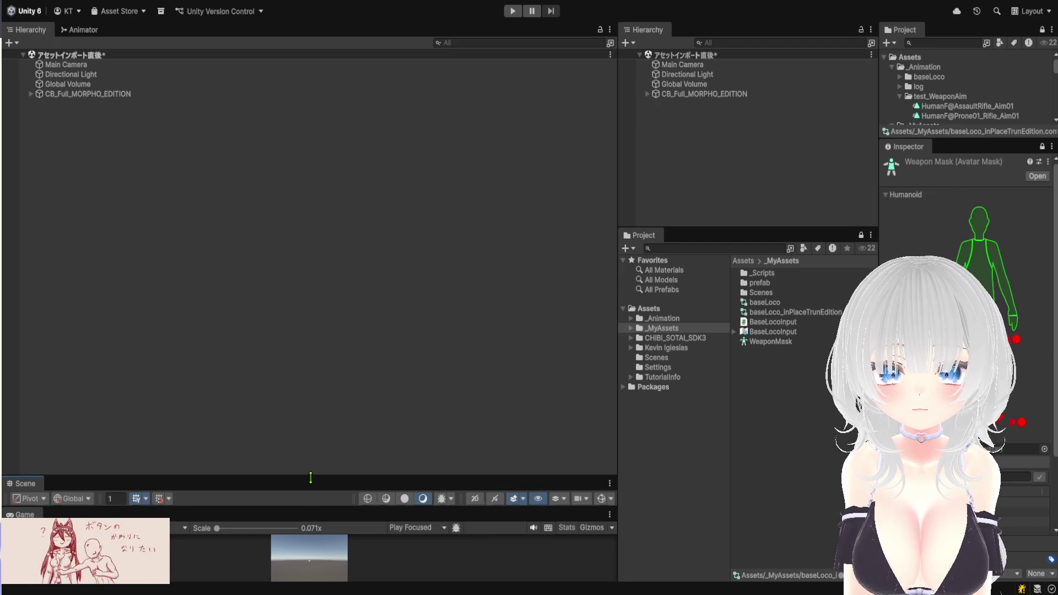
Expand the Scene view, pan it with the Hand tool during a Play-mode run, then stop the game
drag(310, 480, 310, 55)
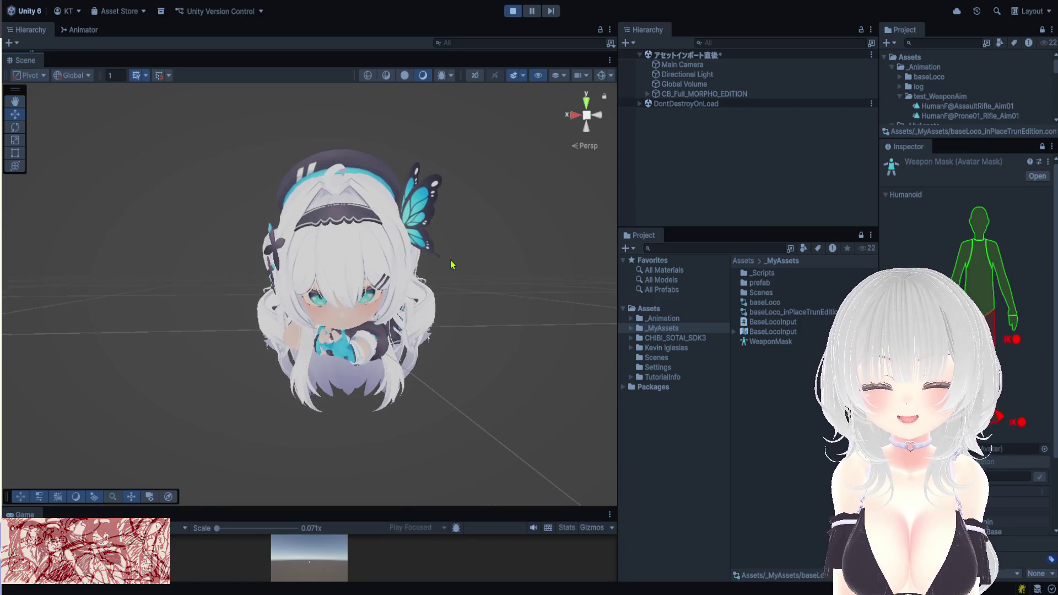
click(484, 370)
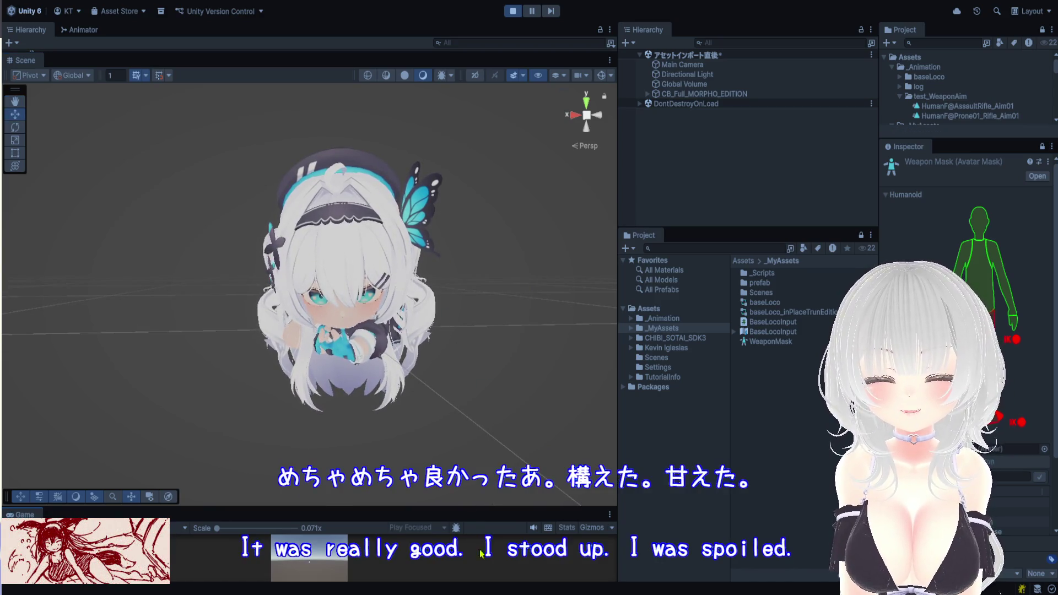
key(q)
drag(402, 364, 407, 385)
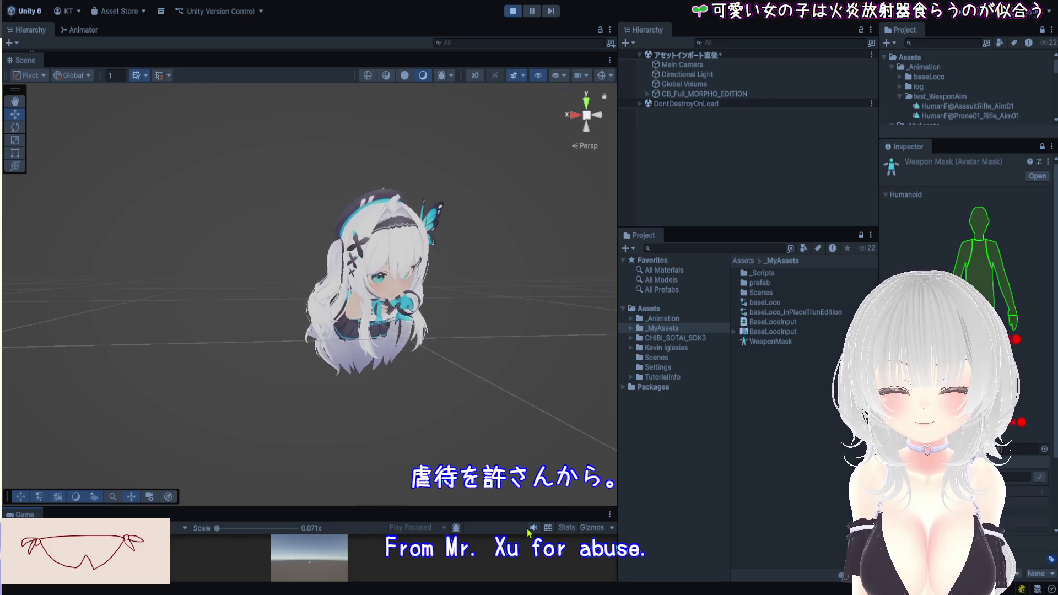
click(513, 11)
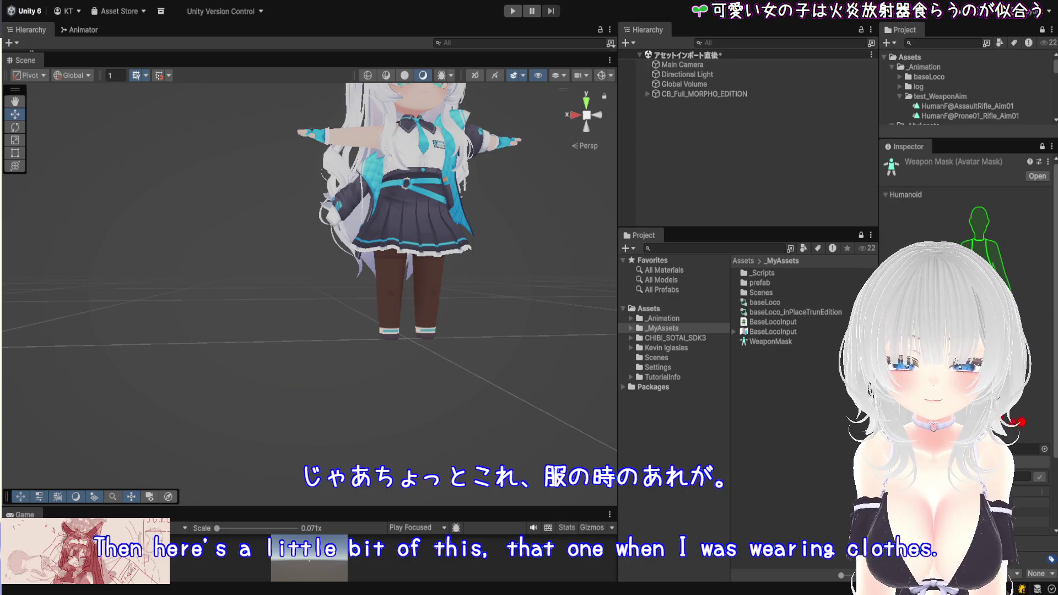
Reopen the Animator on WeaponLayer and delete the Prone state with its transitions
click(80, 30)
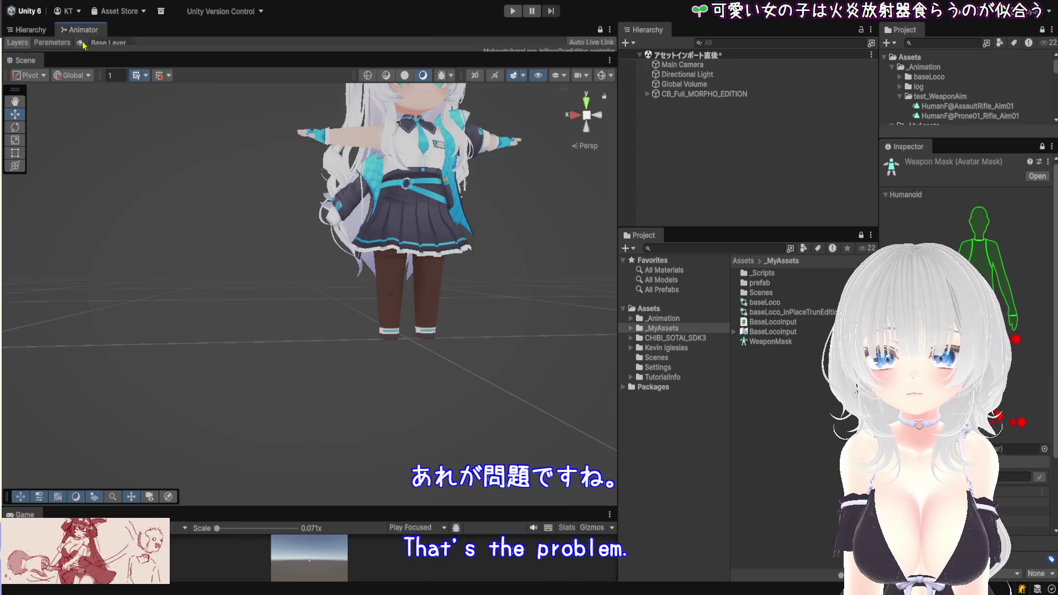
mouse_move(126, 52)
mouse_down()
mouse_move(199, 259)
mouse_move(245, 300)
mouse_up()
click(42, 99)
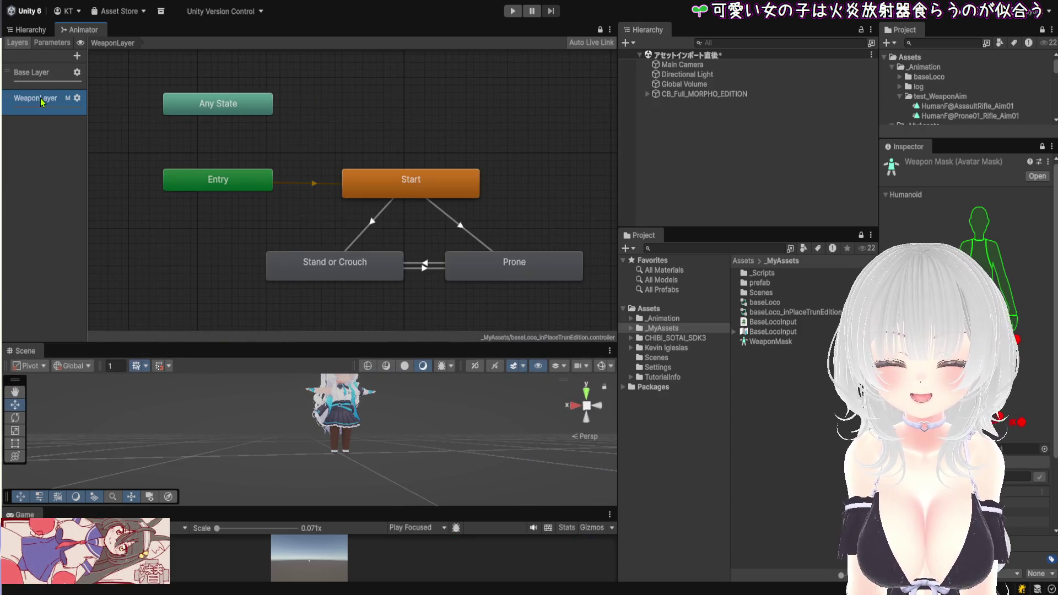
click(517, 263)
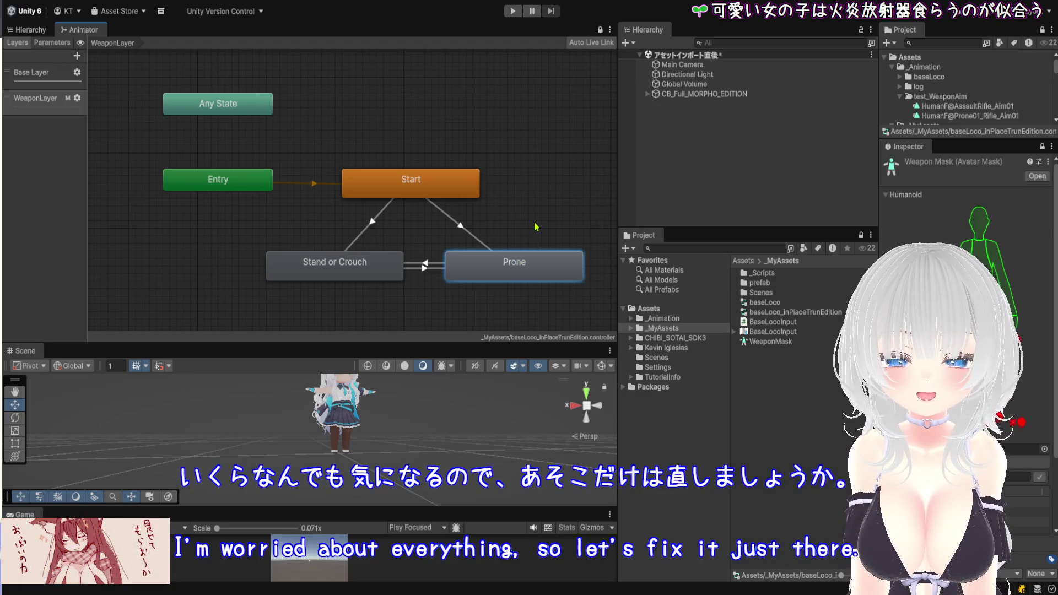
drag(535, 226, 482, 206)
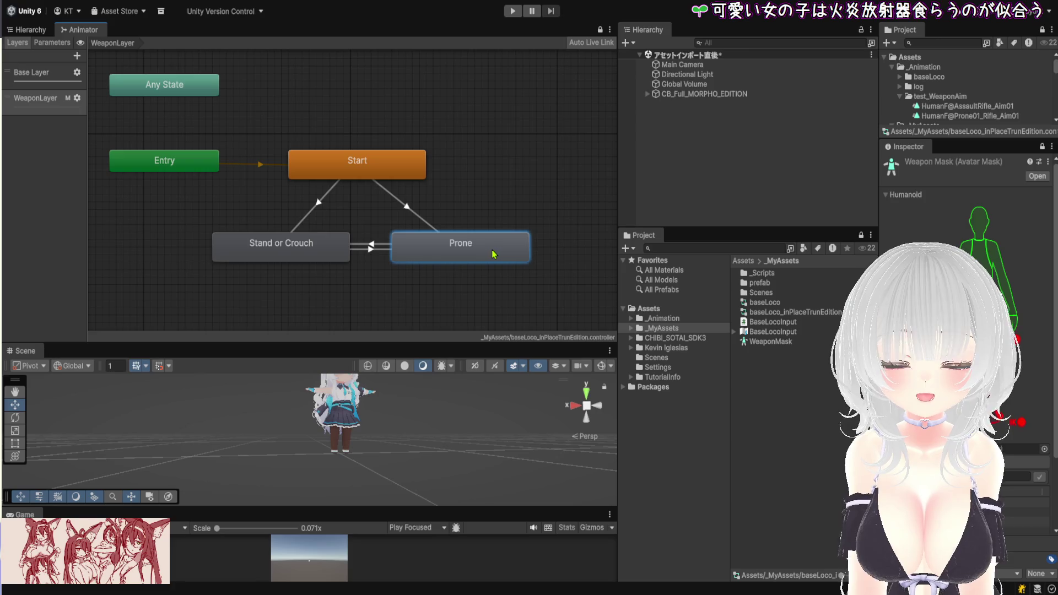
key(Delete)
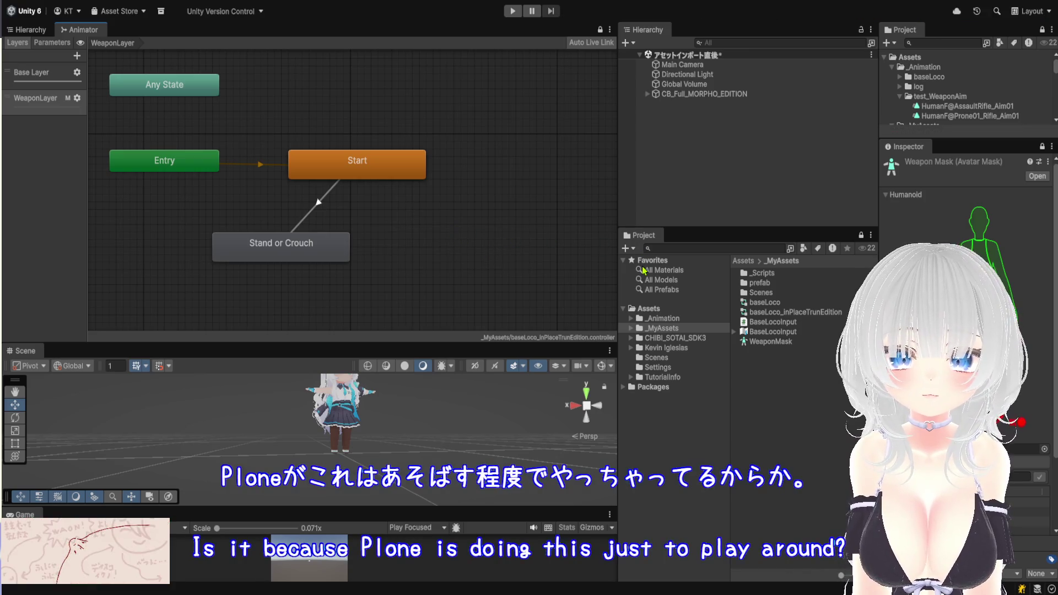
Create a new blend tree state named Prone beside Stand or Crouch and open it
drag(525, 243, 471, 255)
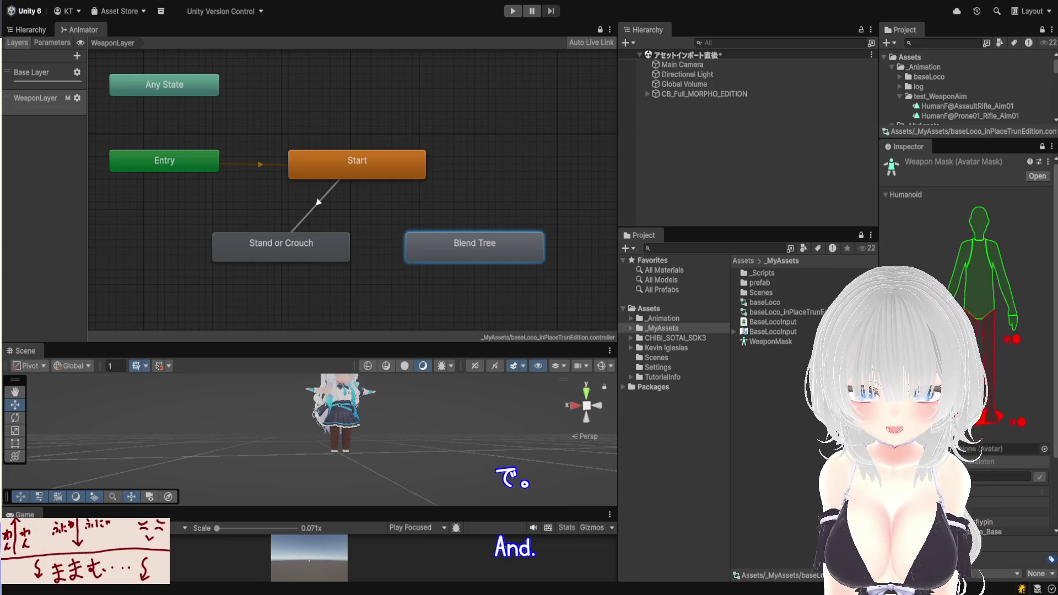
key(Return)
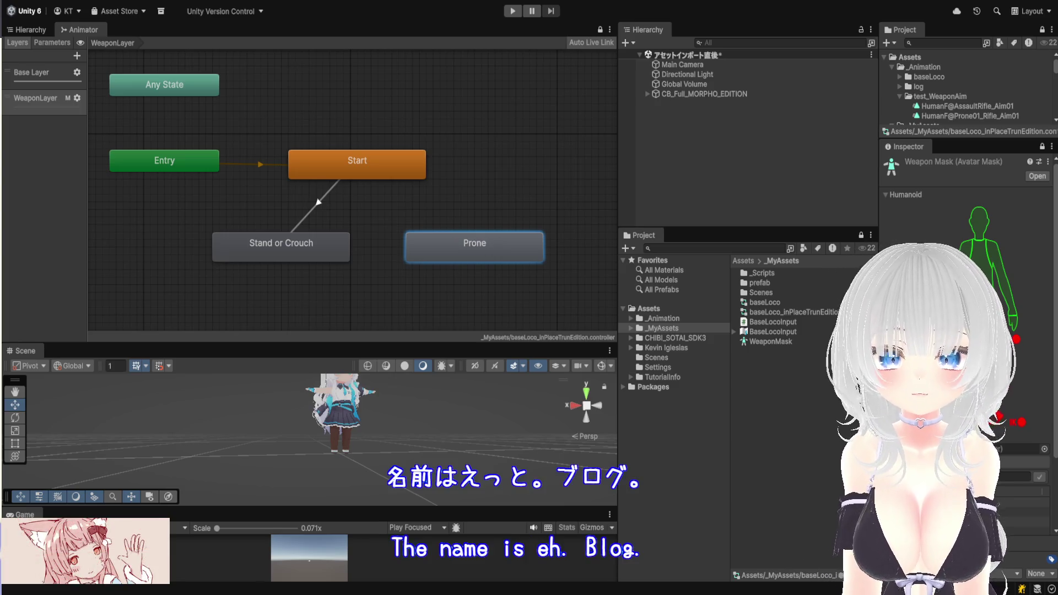
double_click(482, 241)
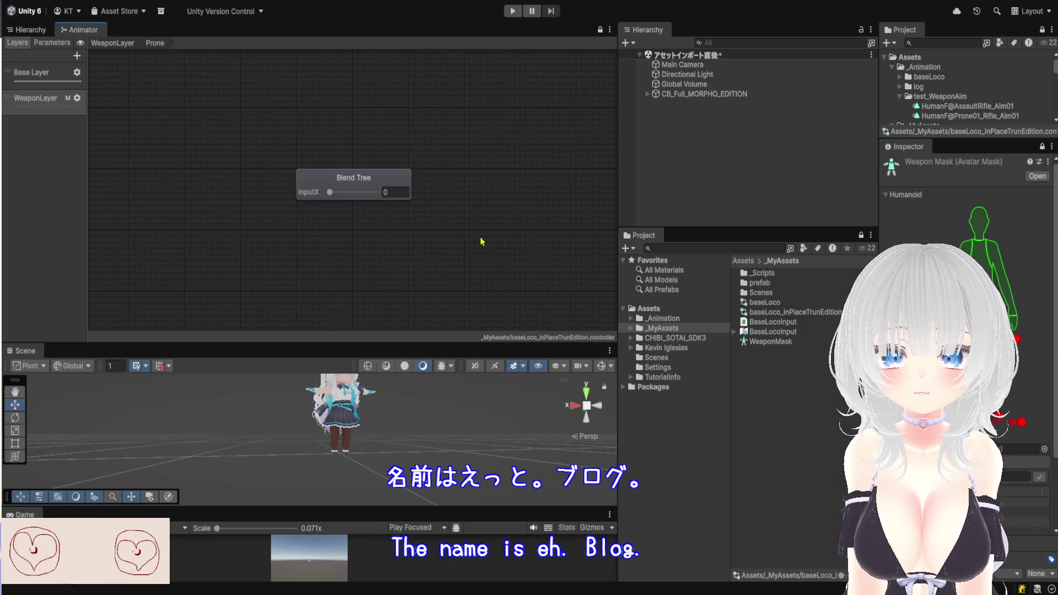
Make the Prone Blend Tree two-dimensional, driven by the InputX and InputY parameters
click(352, 187)
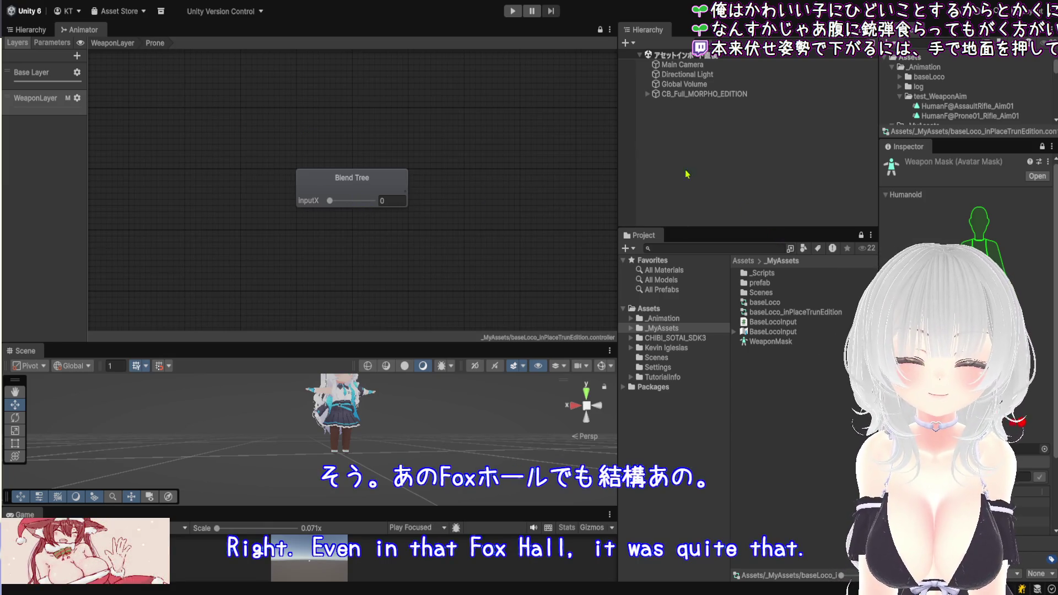
click(712, 95)
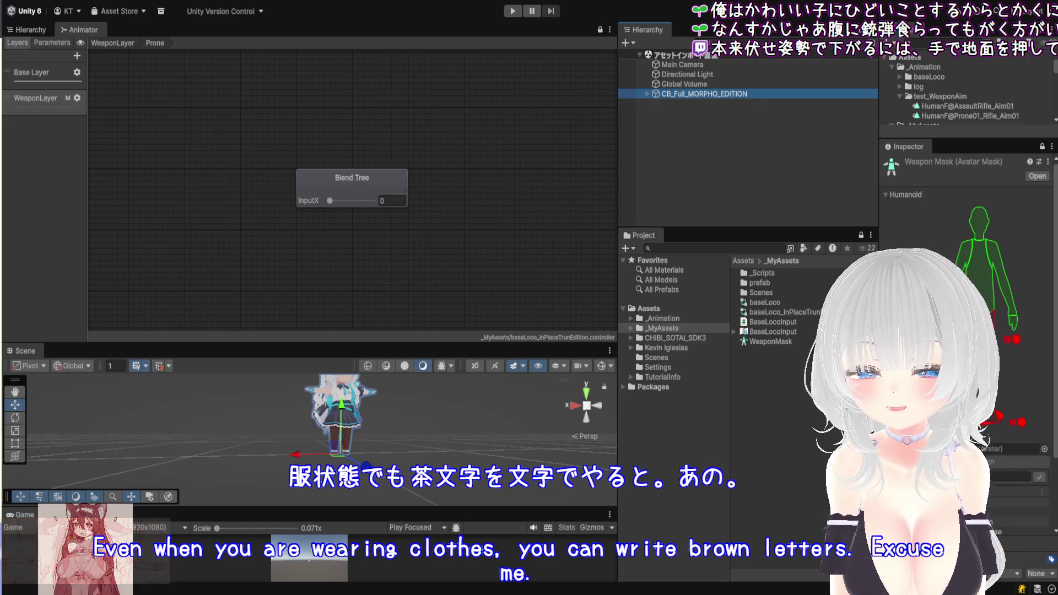
click(376, 187)
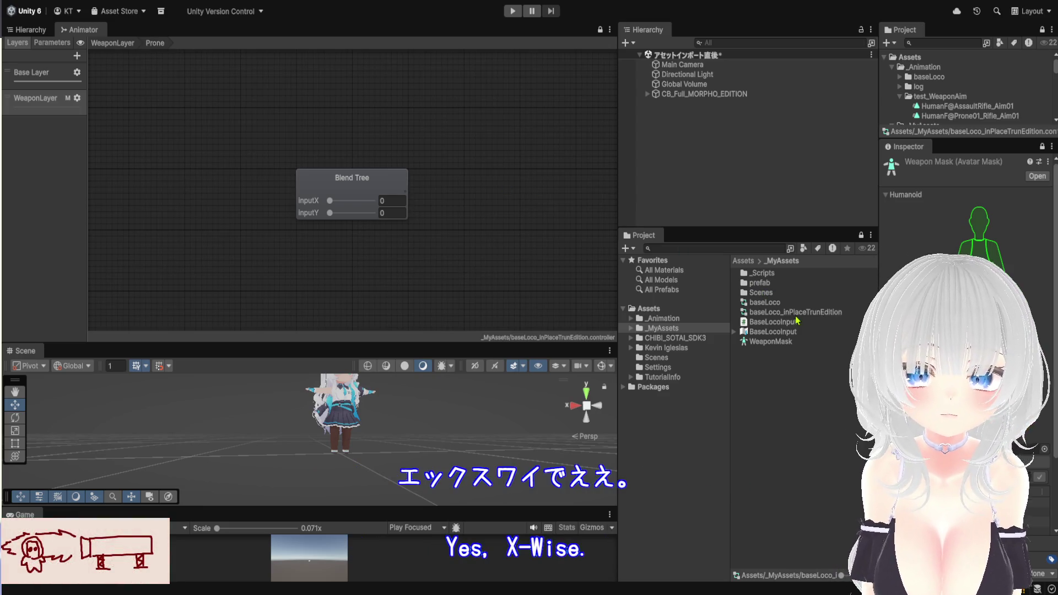
double_click(779, 274)
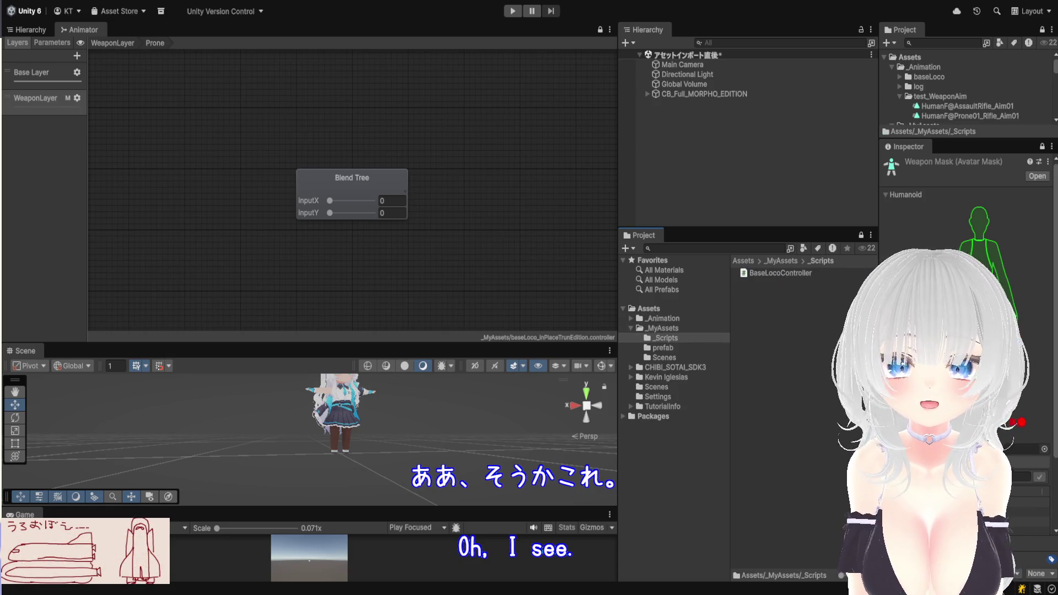
Check the _Animation/test_WeaponAim folder, then open Kevin Iglesias > Human Animations
click(407, 182)
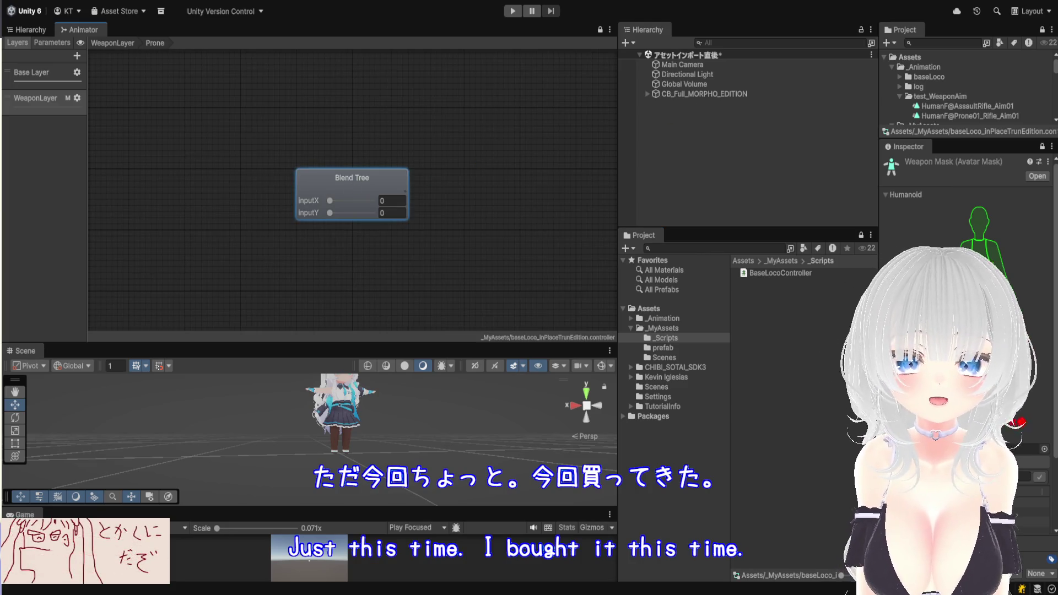
drag(956, 140, 956, 300)
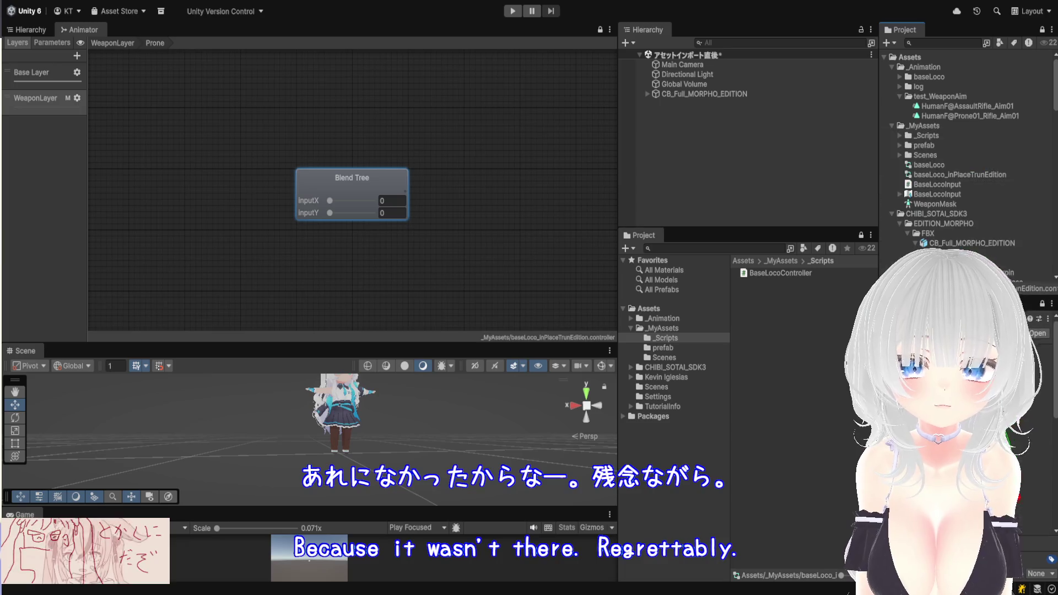
click(781, 261)
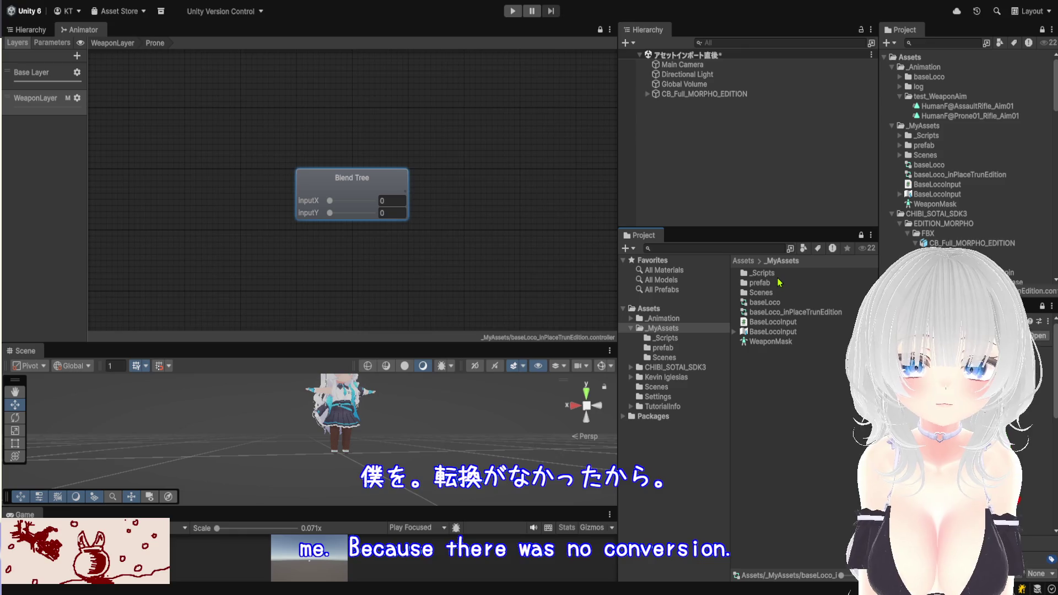
click(743, 261)
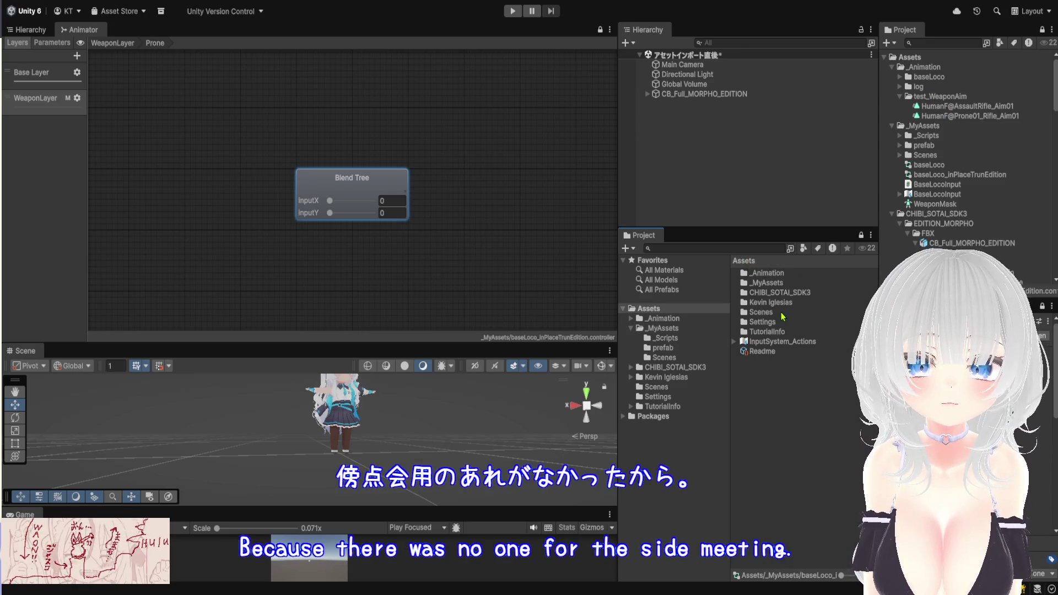
double_click(788, 275)
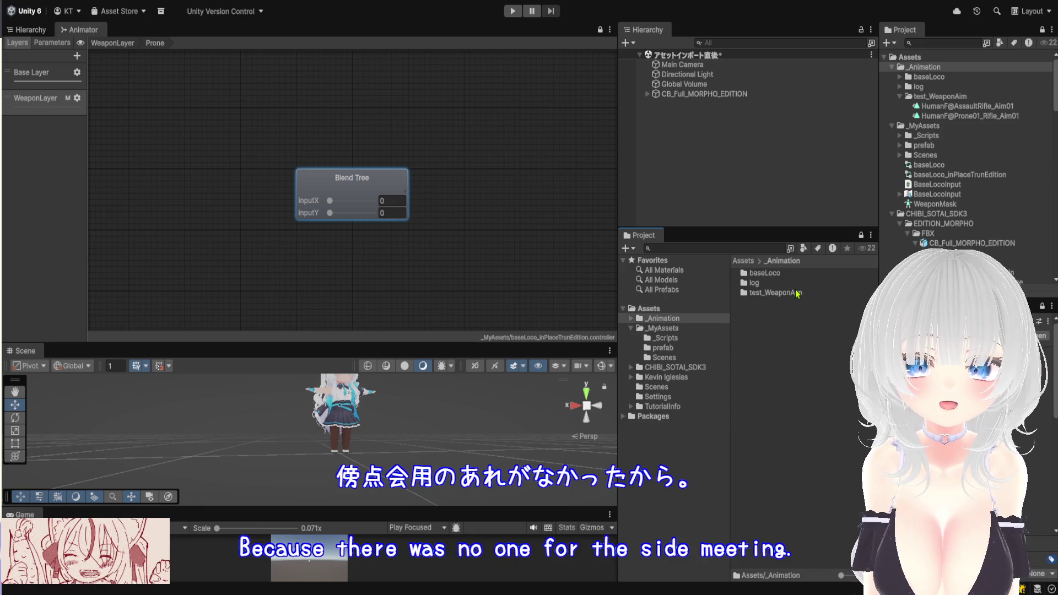
double_click(797, 293)
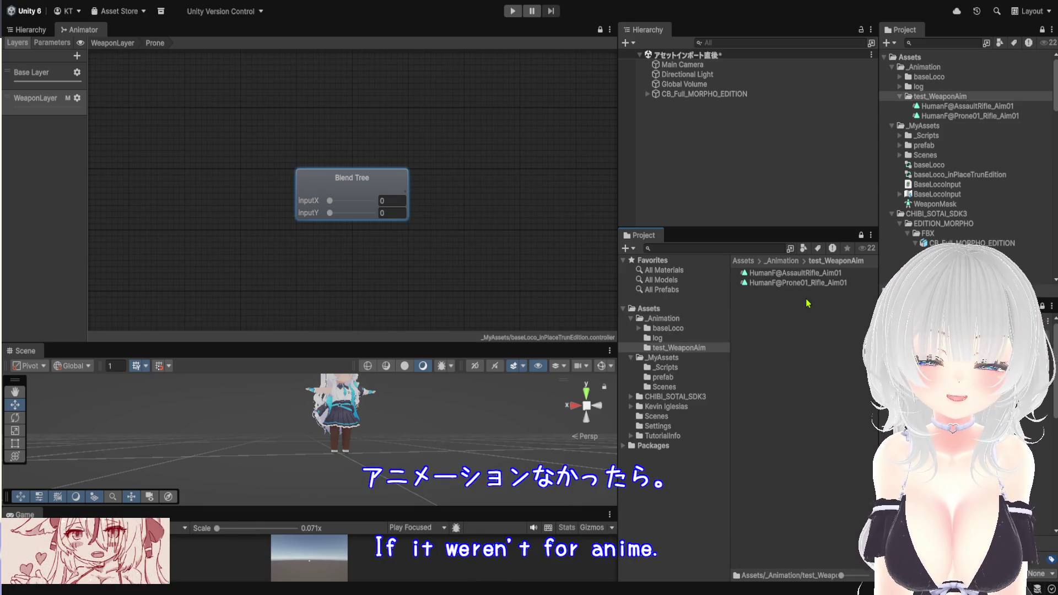
click(794, 261)
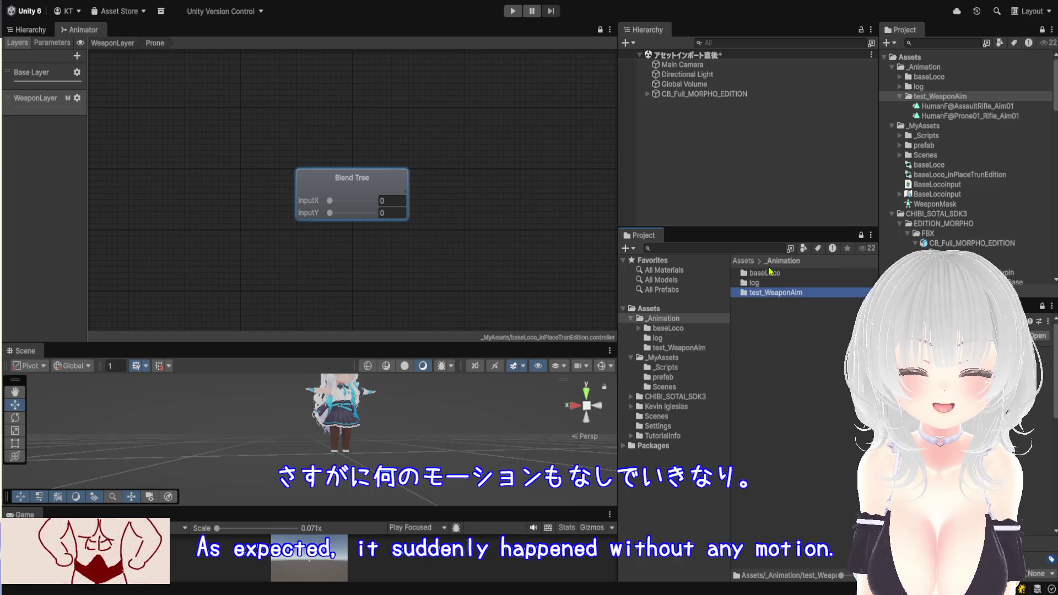
click(752, 262)
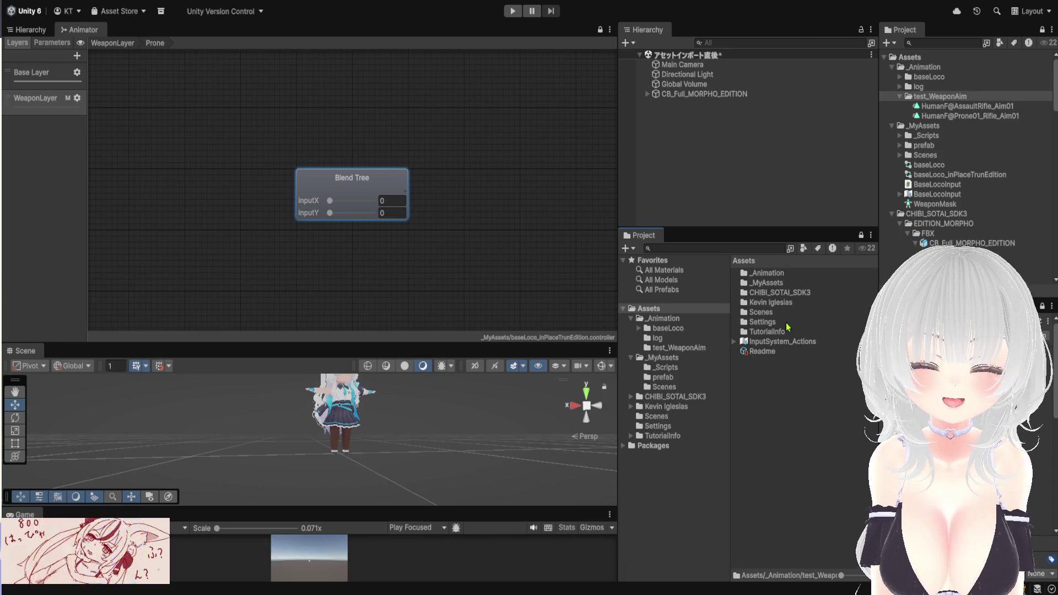
double_click(790, 302)
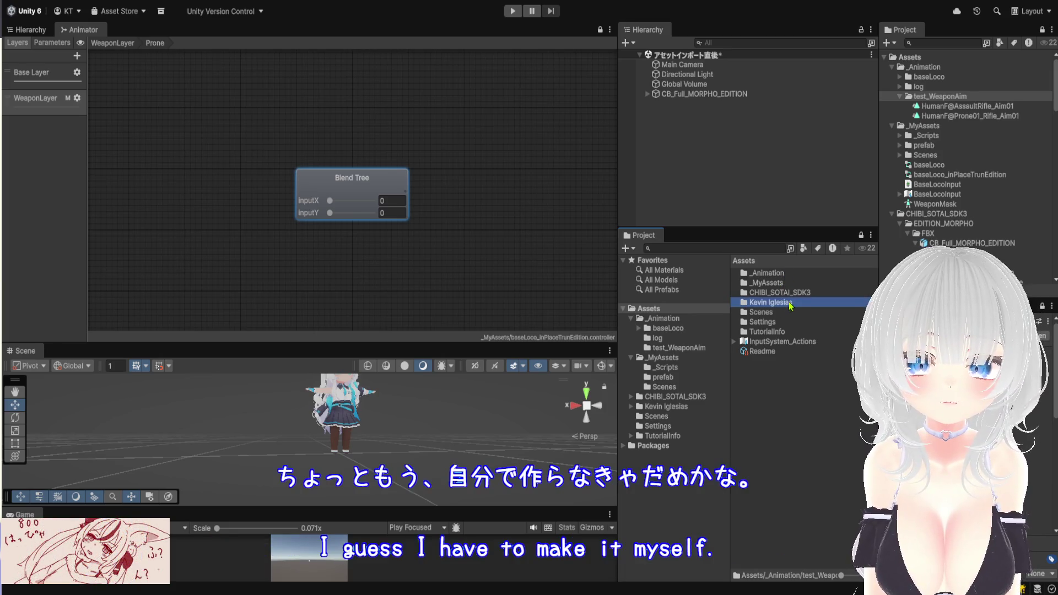
double_click(787, 273)
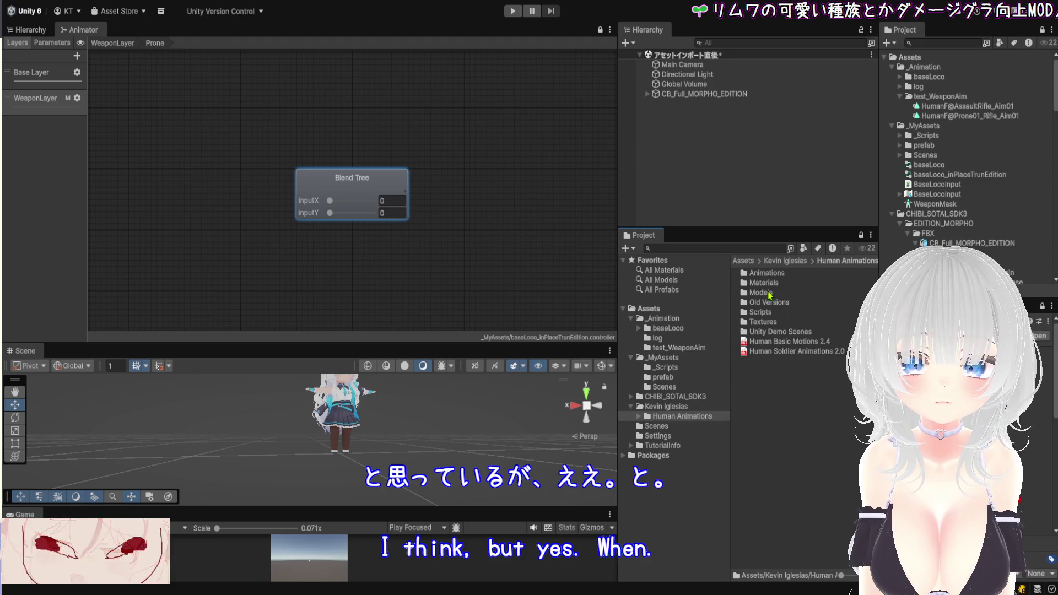
double_click(766, 293)
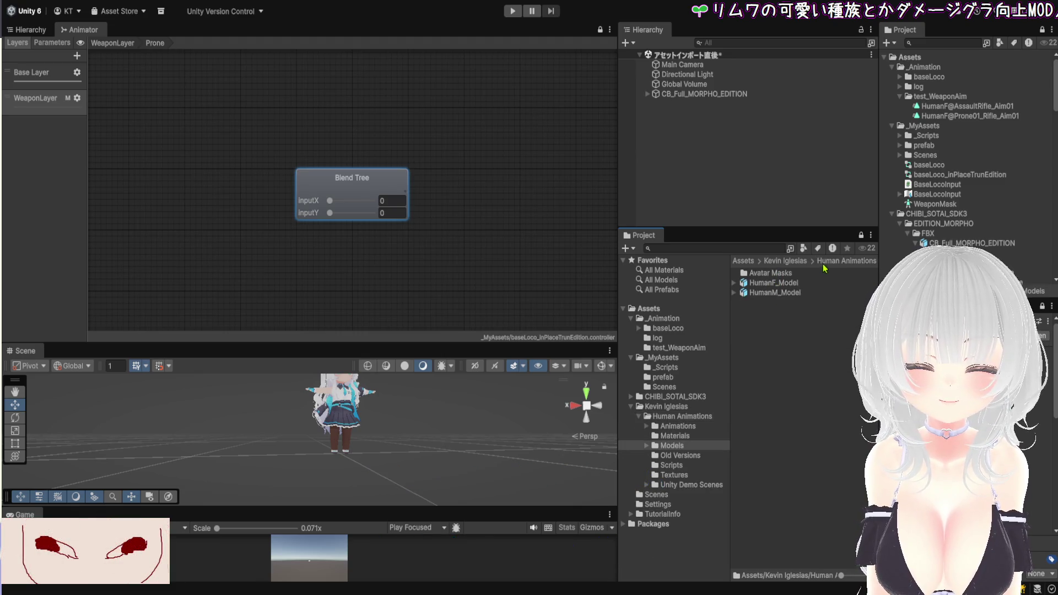
drag(730, 309, 655, 314)
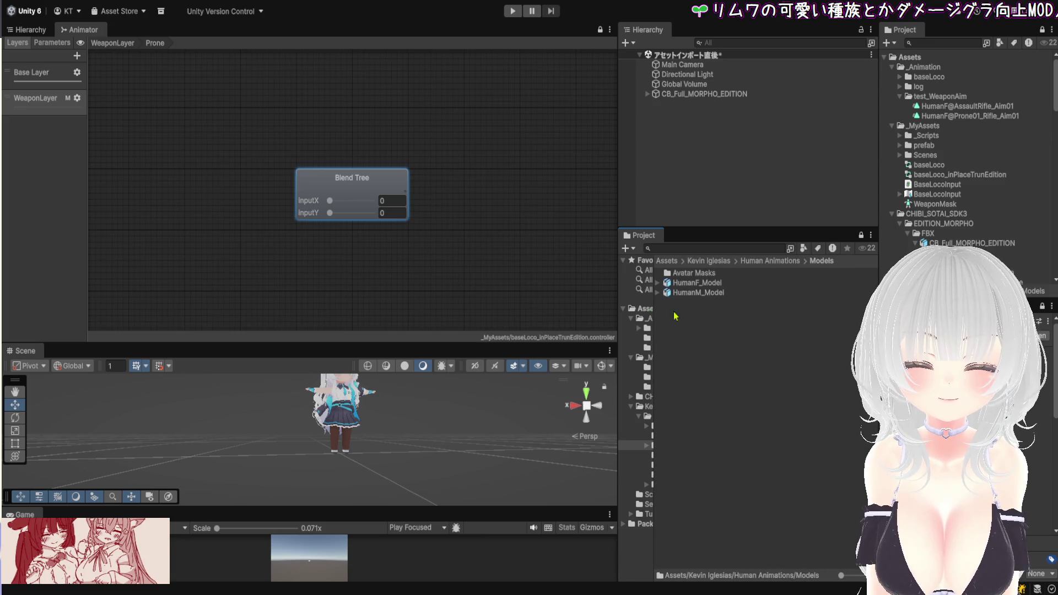
Browse Animations > Female through the Combat and Movement Prone clip folders
click(767, 263)
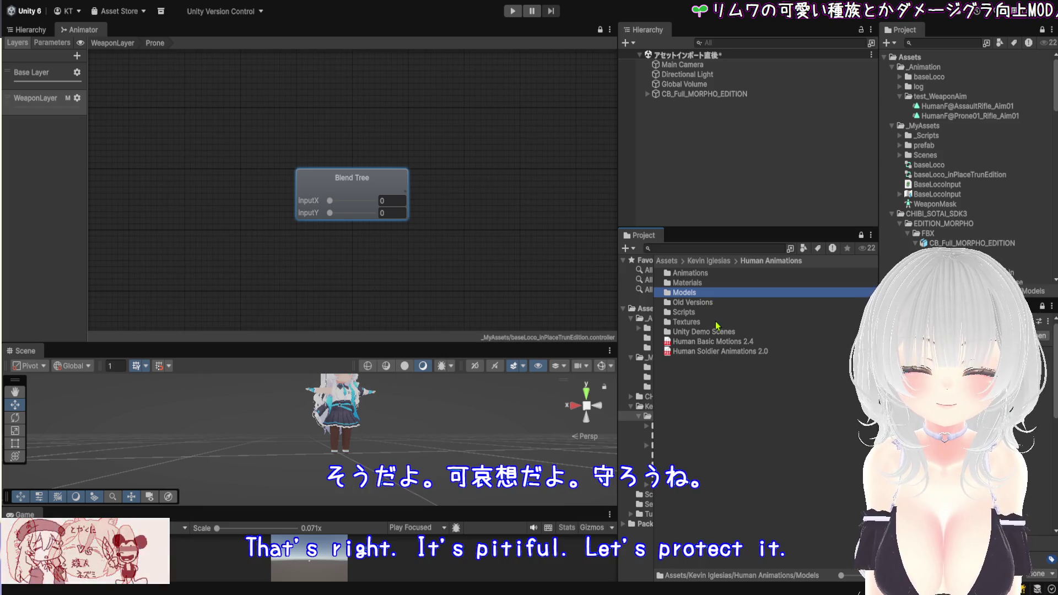
double_click(702, 274)
double_click(704, 274)
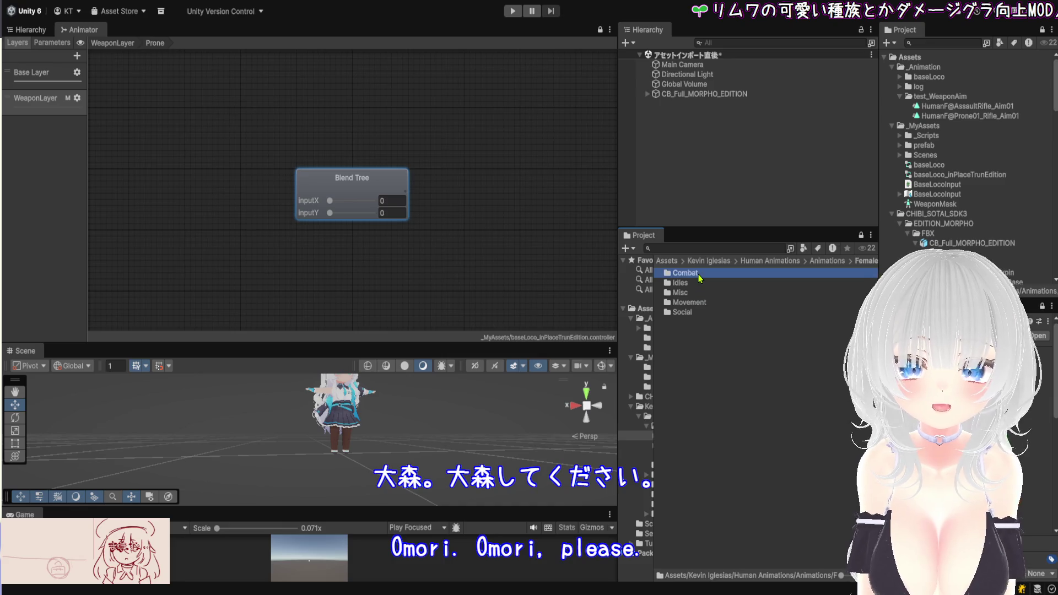
double_click(701, 274)
double_click(705, 312)
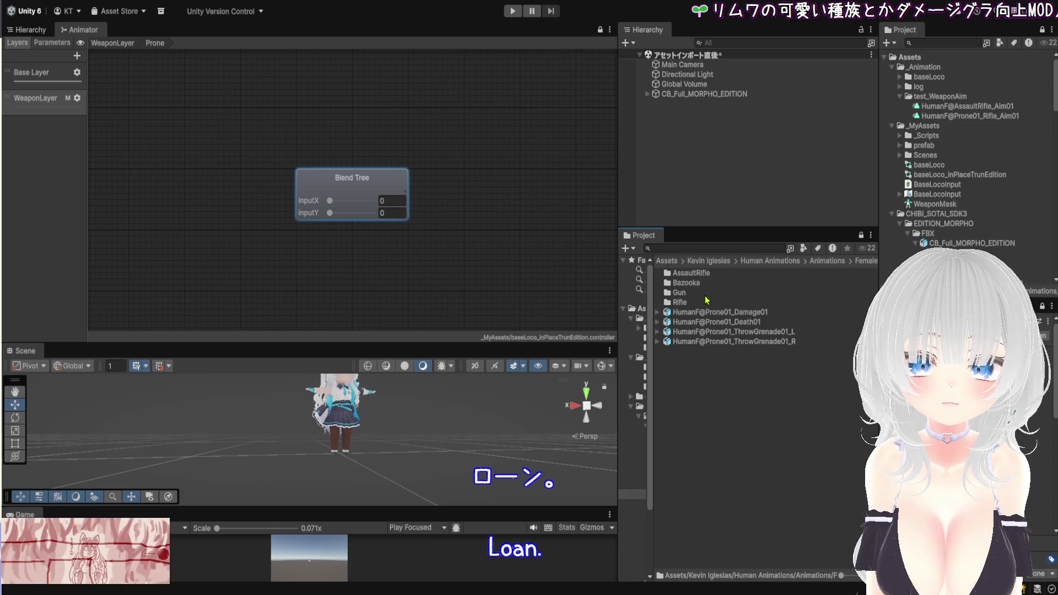
double_click(700, 274)
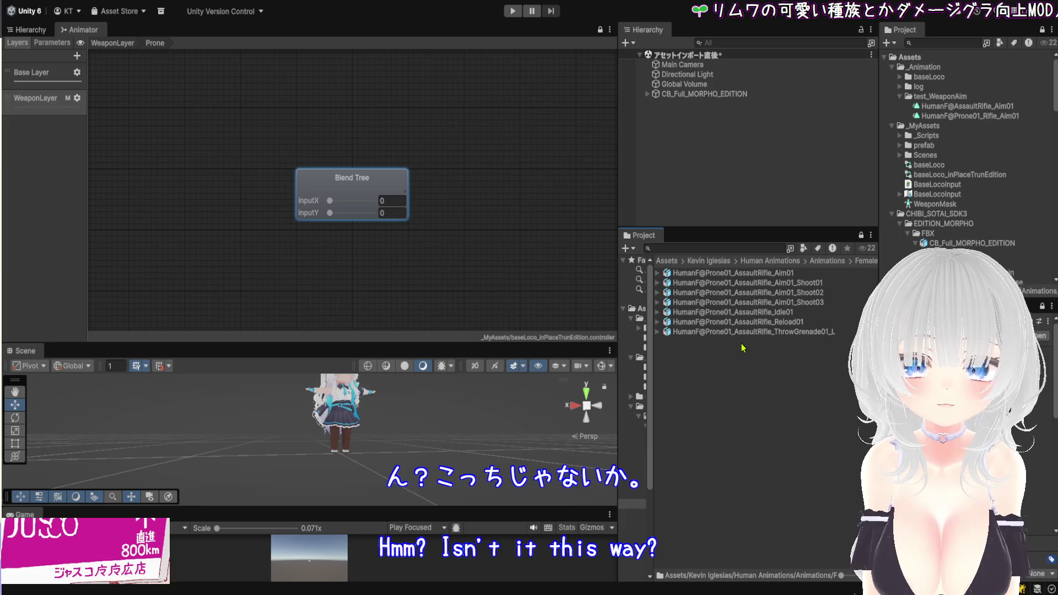
click(825, 261)
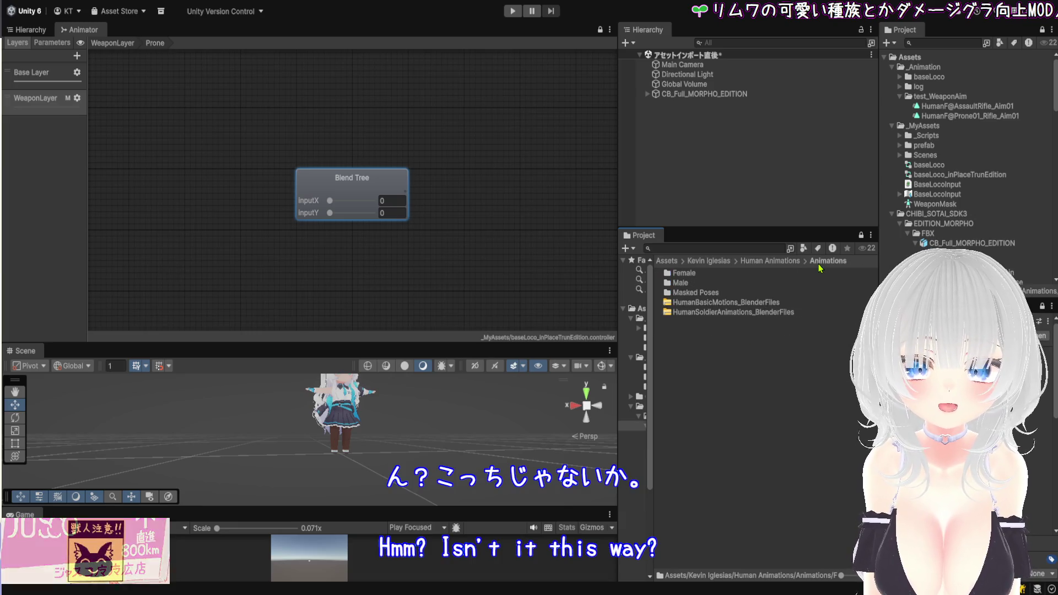
double_click(715, 276)
double_click(711, 302)
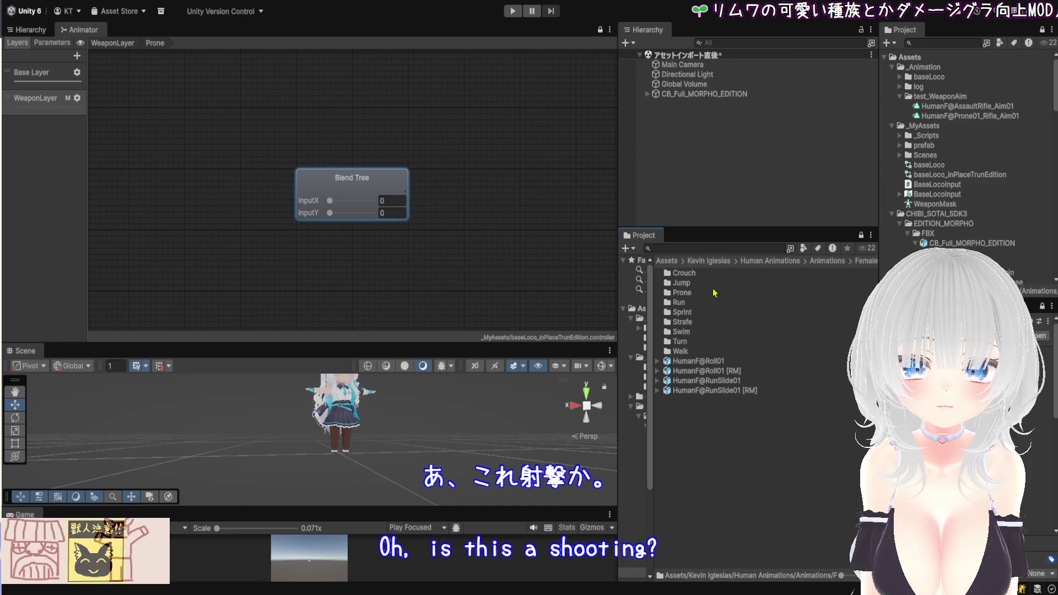
double_click(699, 294)
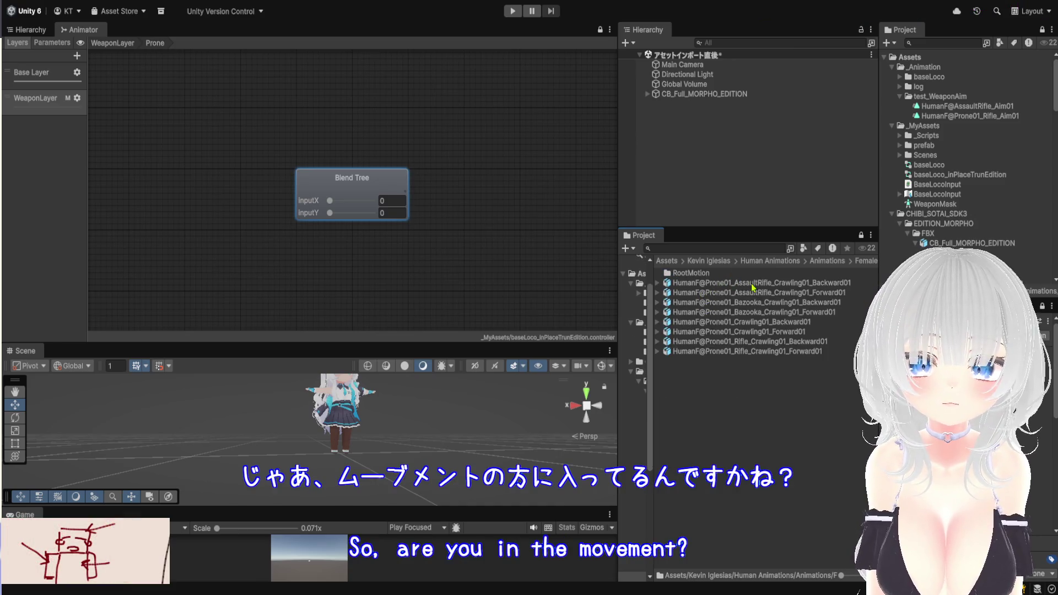
double_click(723, 274)
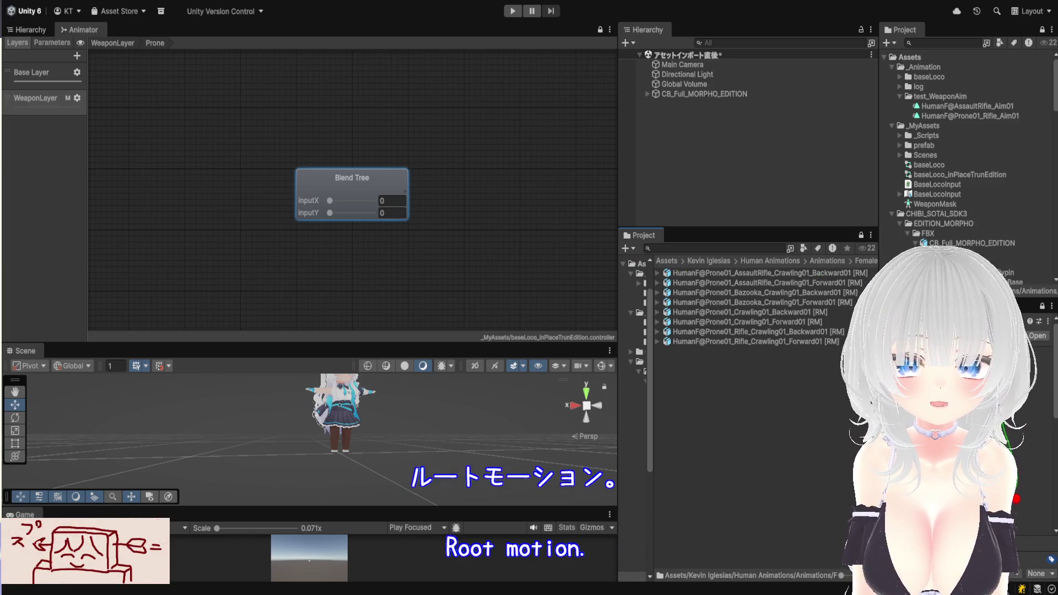
Return to the Movement > Prone folder and expand the AssaultRifle Crawling01 clip assets
drag(879, 138, 937, 138)
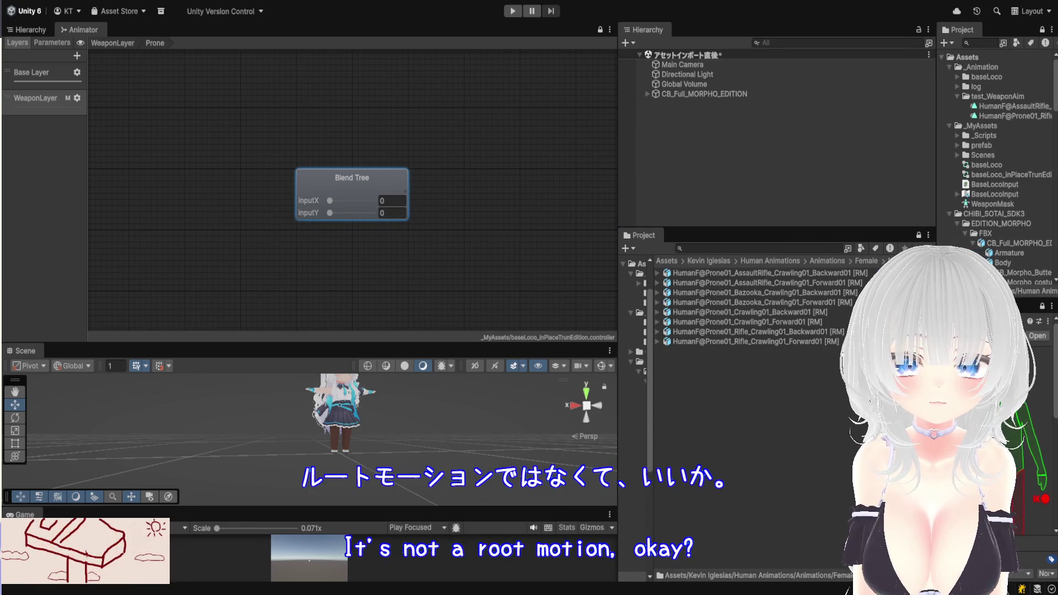
key(BackSpace)
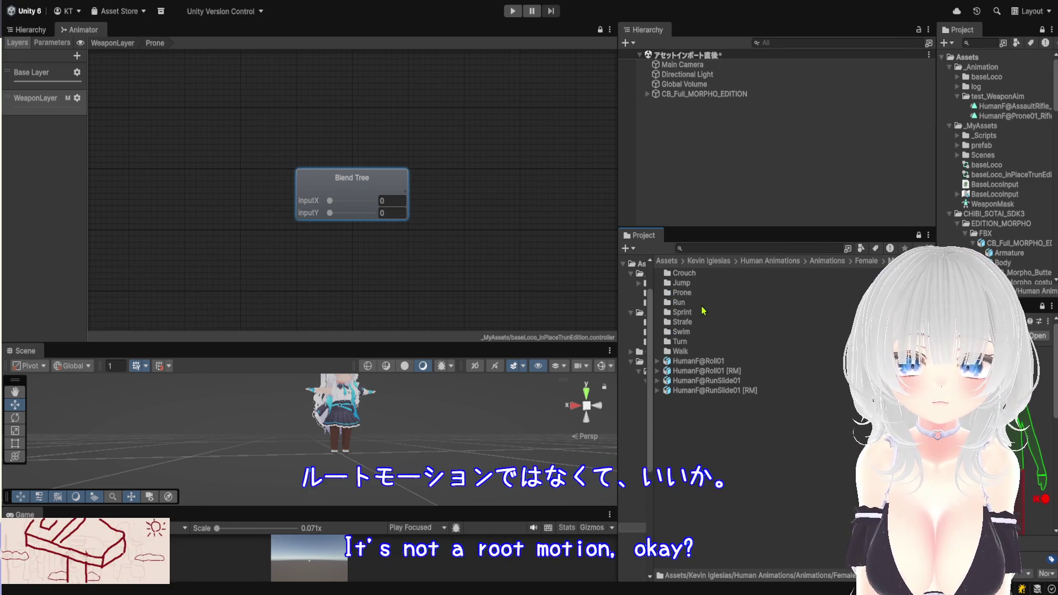
click(694, 297)
double_click(694, 298)
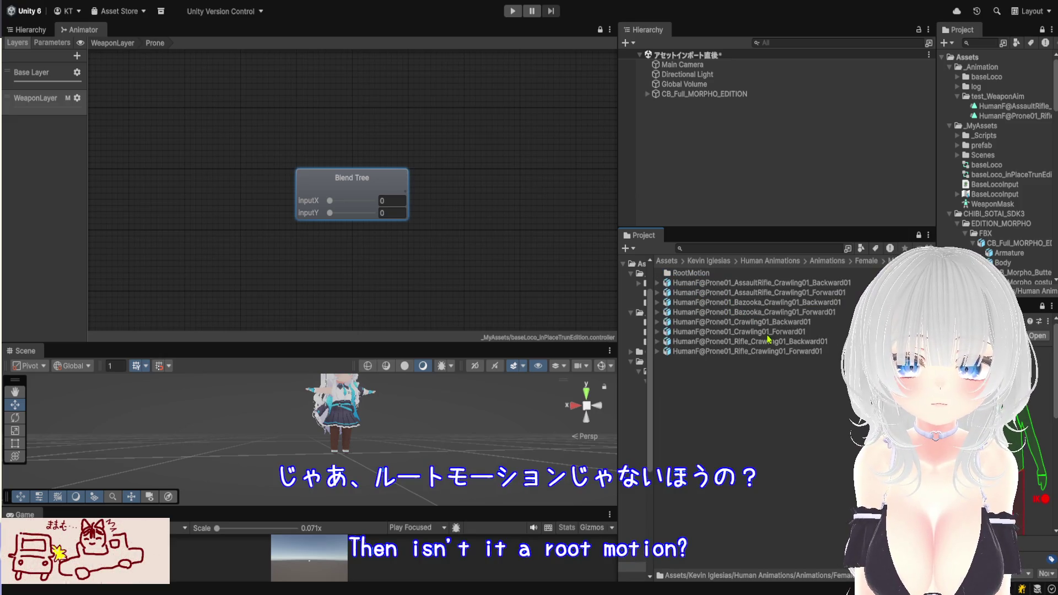
click(657, 293)
click(658, 283)
Duplicate the Crawling01_Backward01 clip with Ctrl+D and move the copy into test_WeaponAim
click(691, 294)
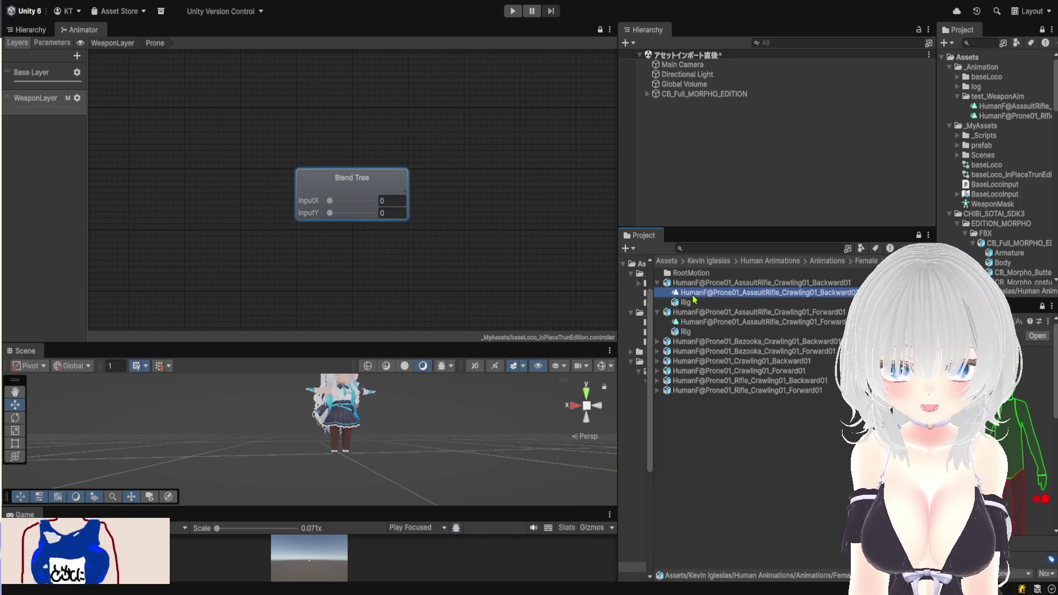
key(ctrl+d)
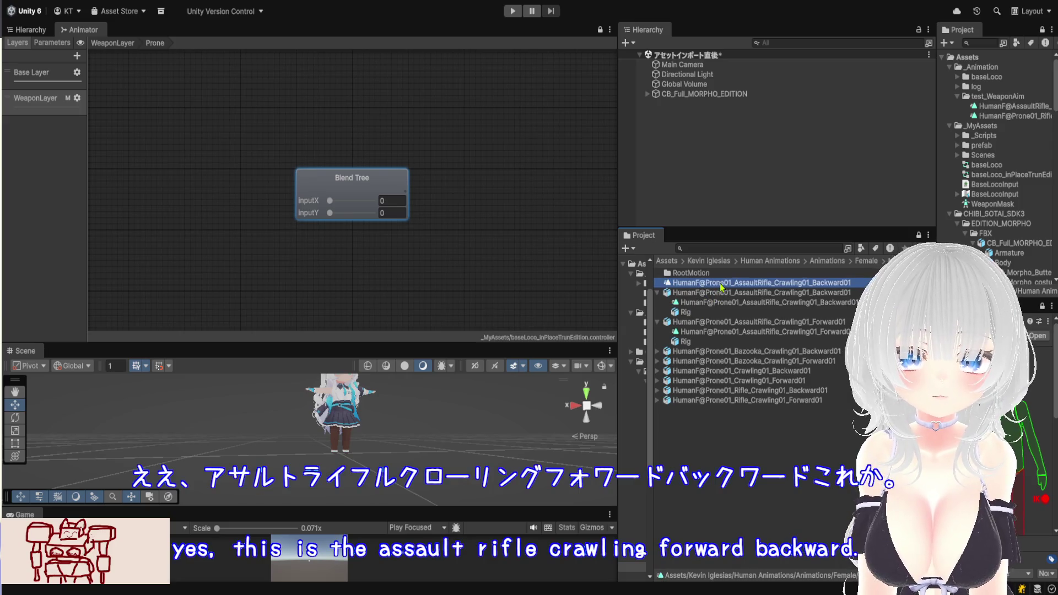
drag(721, 286, 957, 127)
drag(1005, 106, 1005, 103)
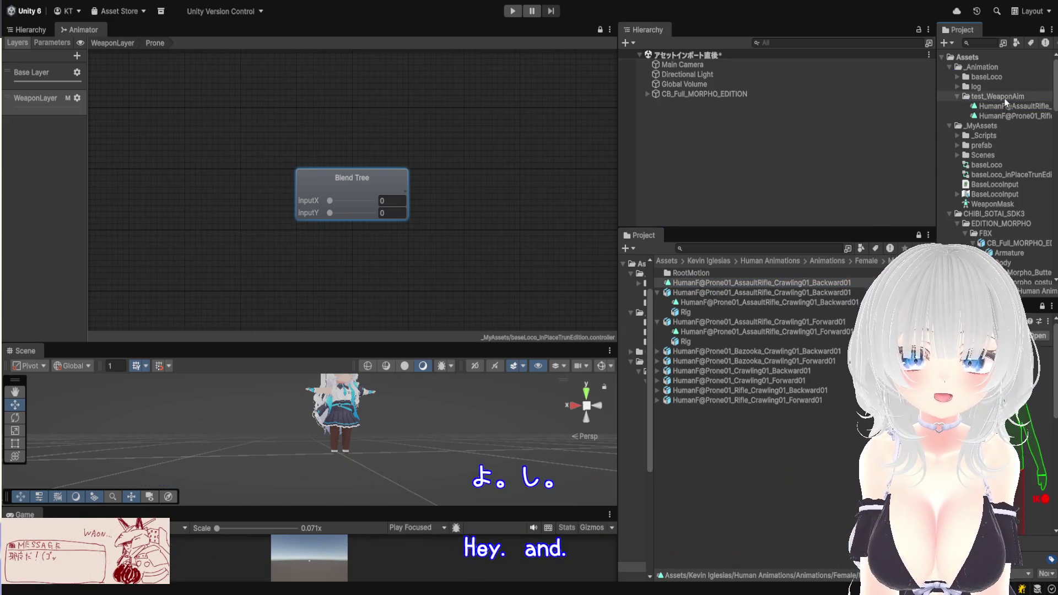
Copy the Crawling01_Forward01 clip into test_WeaponAim as well
click(724, 326)
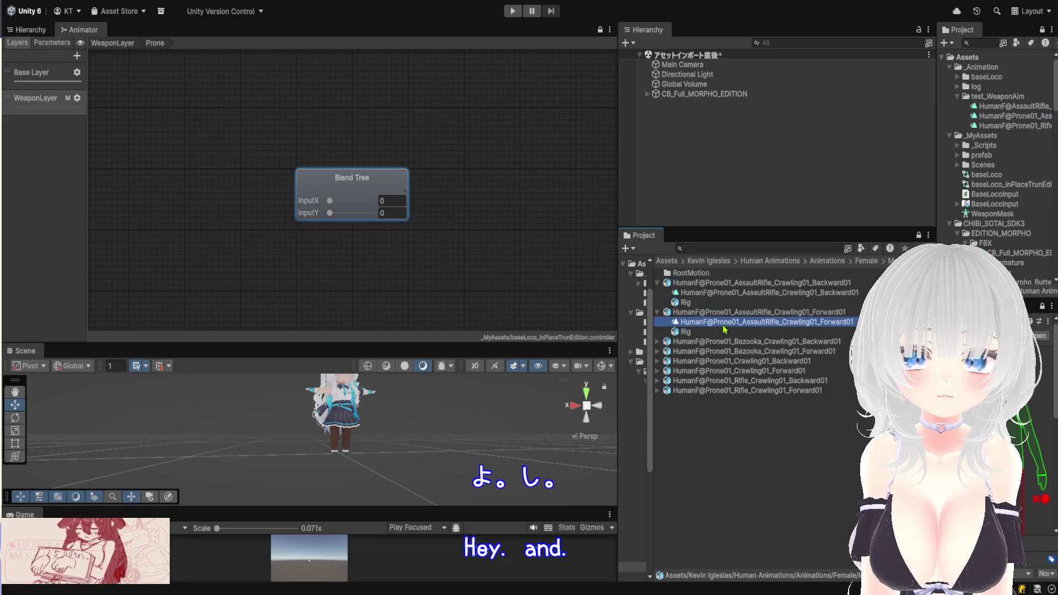
mouse_move(712, 320)
mouse_down()
mouse_move(1001, 125)
mouse_move(1002, 102)
mouse_up()
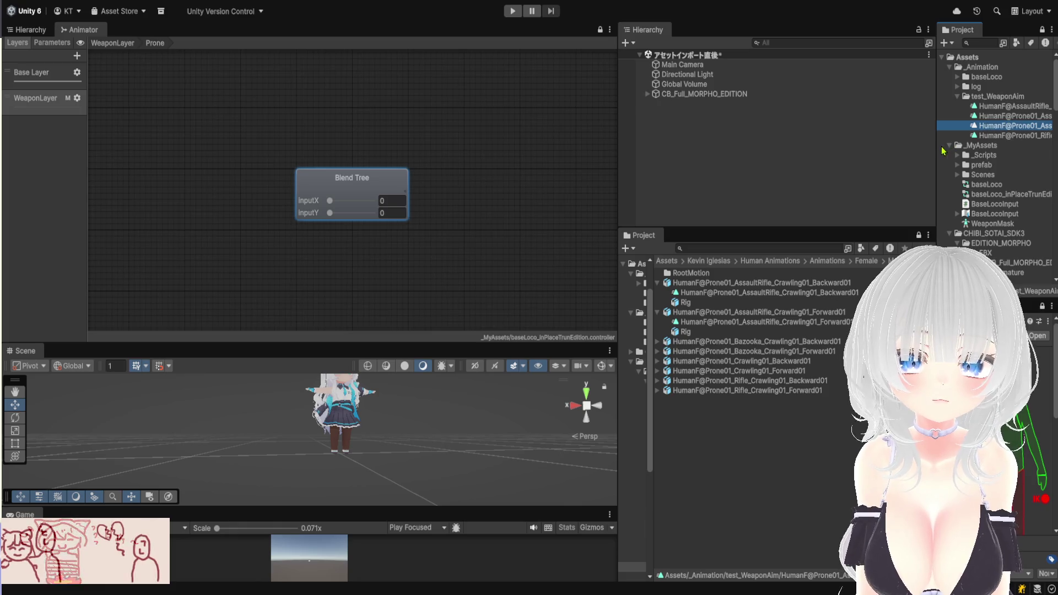
drag(938, 149, 810, 149)
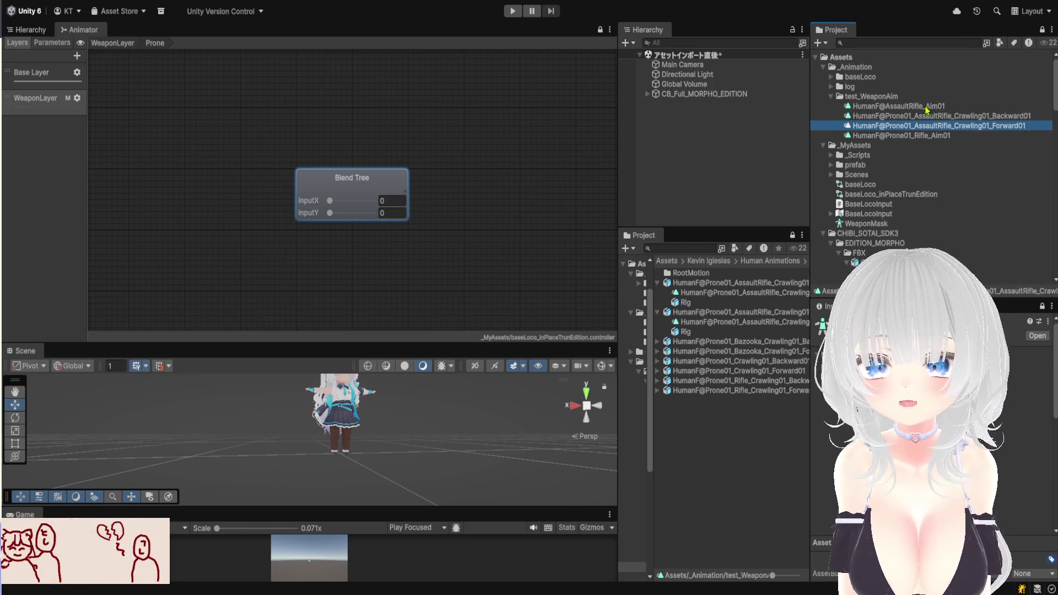
Set the Prone blend tree motions to Prone01_Rifle_Aim01 and the Crawling01_Forward01 clip, deleting the empty nested tree
click(382, 210)
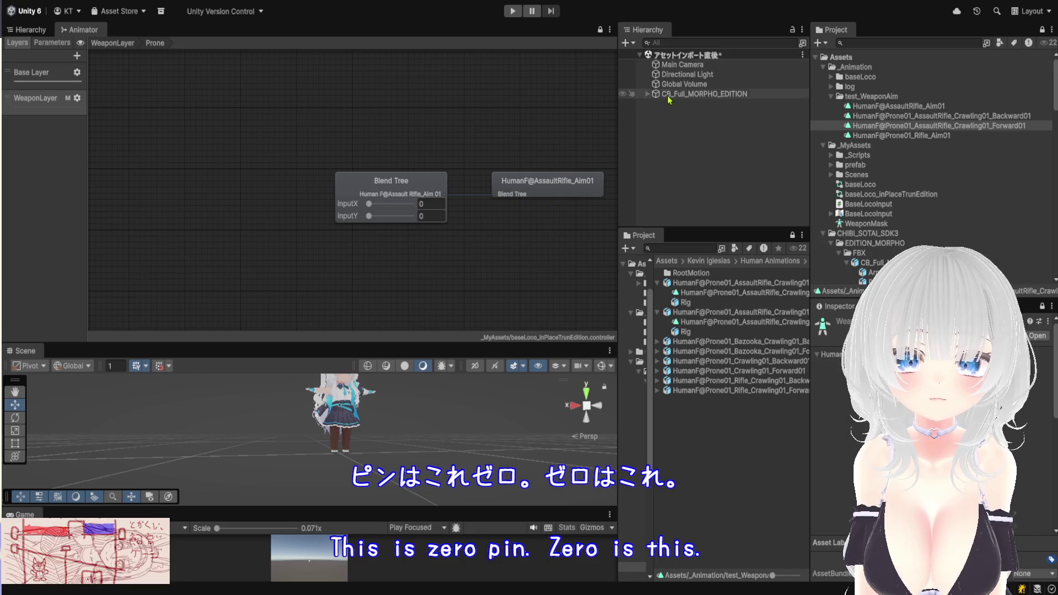
drag(926, 137, 904, 381)
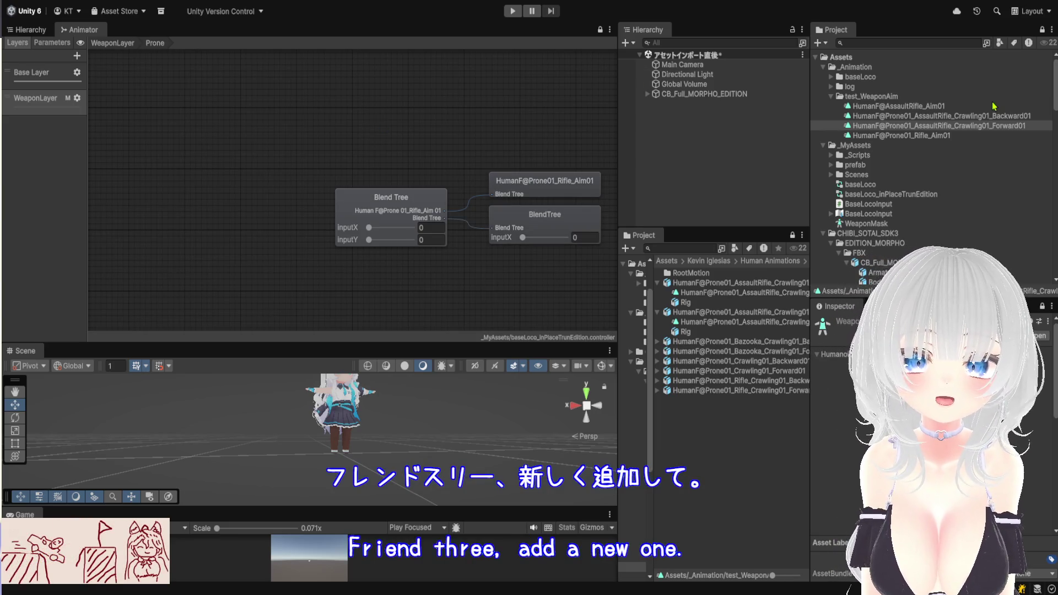
click(979, 126)
drag(980, 127, 372, 210)
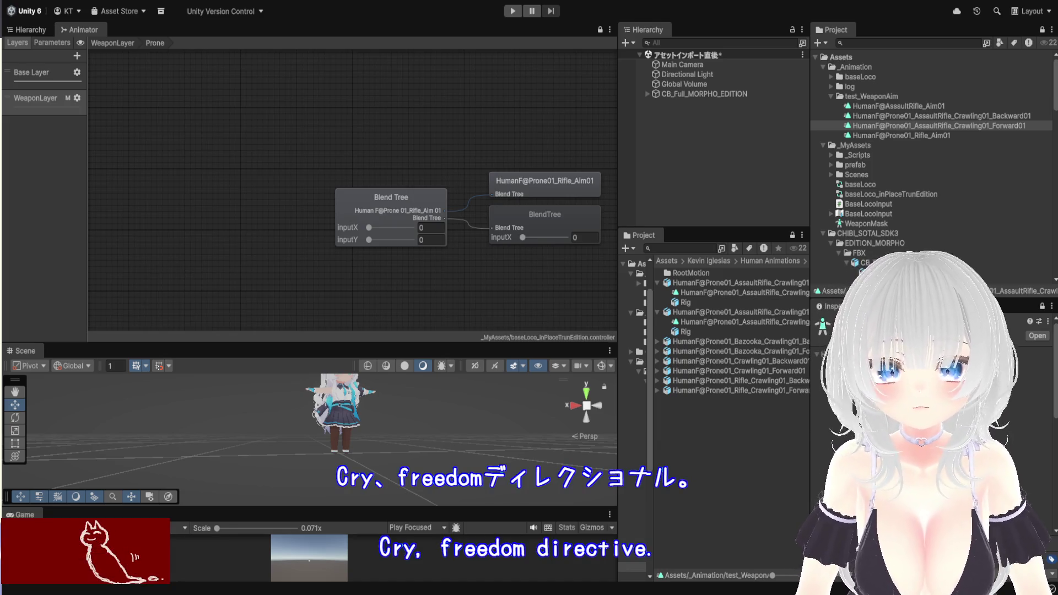
click(545, 217)
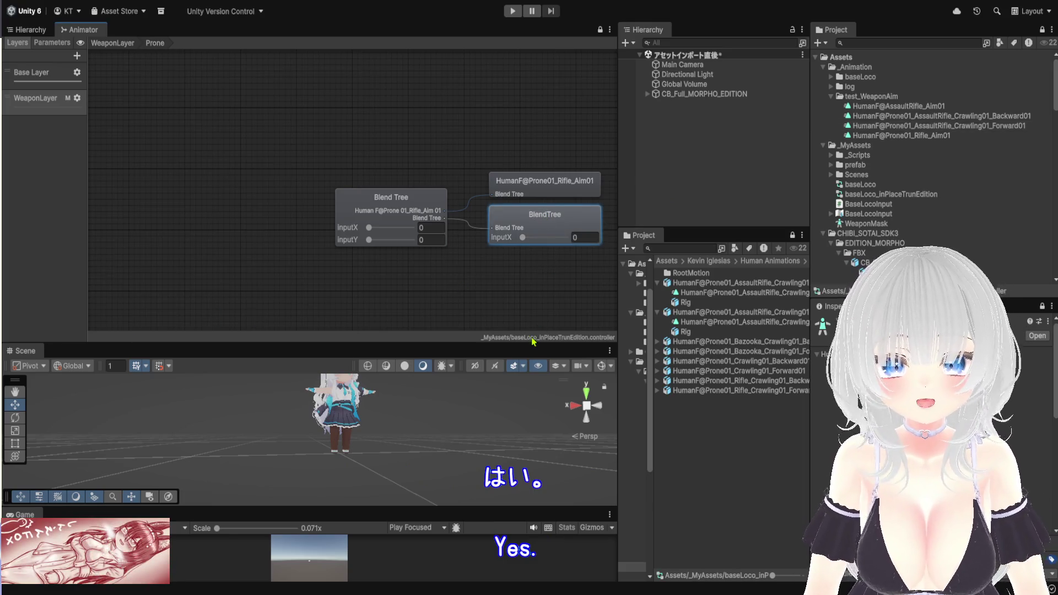
key(Delete)
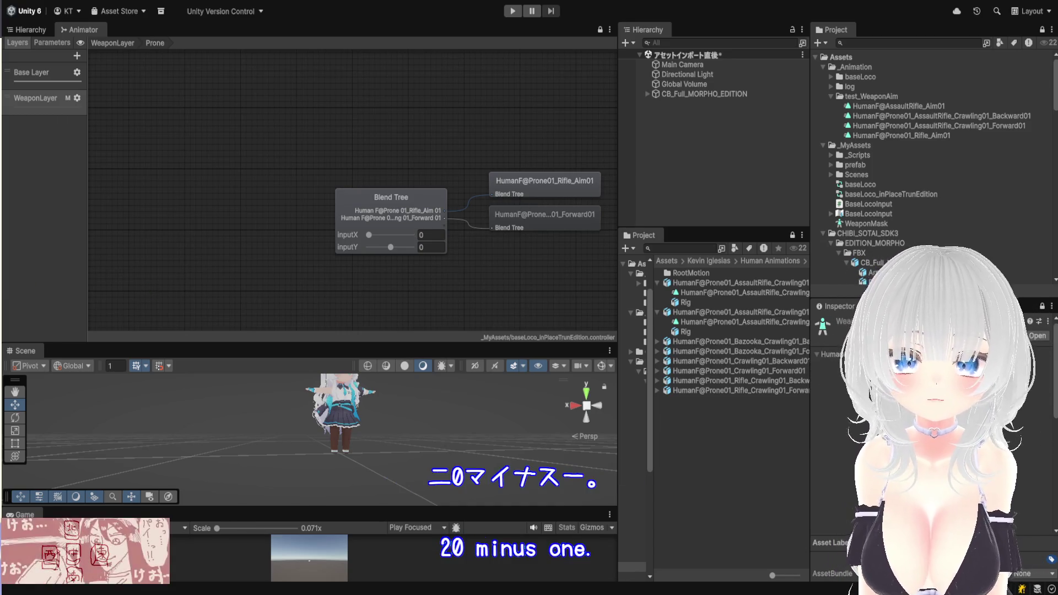
Add the Crawling01_Backward01 clip to the Prone blend tree and start a Play-mode test
drag(978, 120, 391, 220)
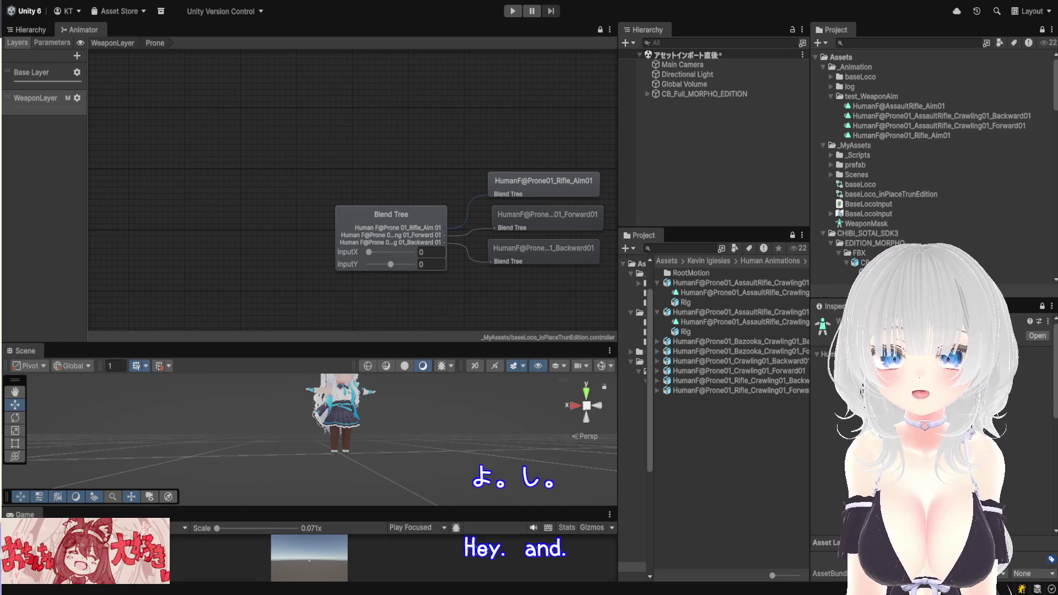
drag(536, 346, 535, 141)
click(513, 11)
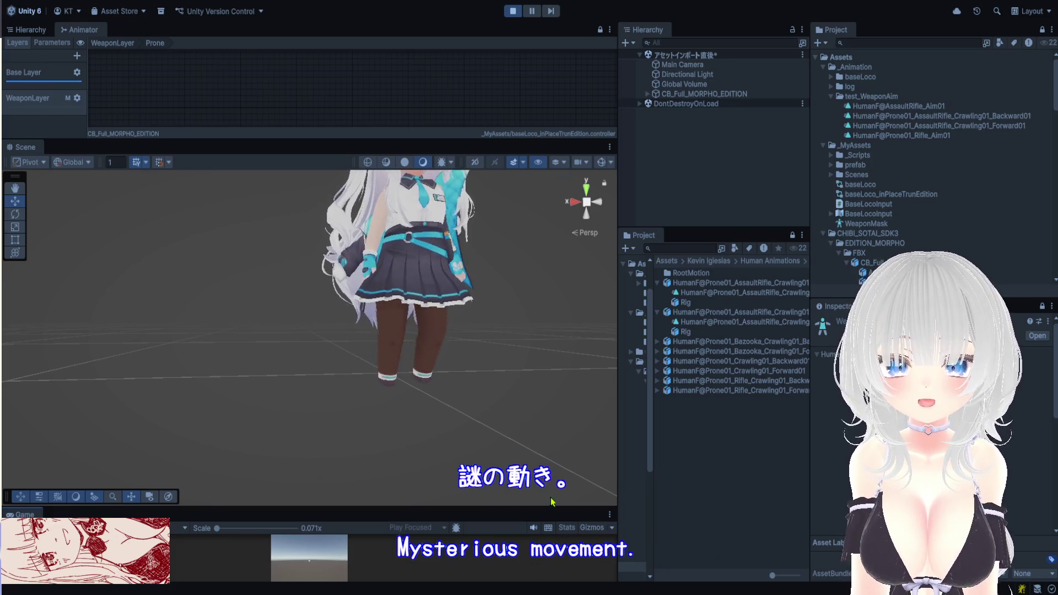
Frame and orbit the crawling character in the Scene view, then stop Play mode and enlarge the Animator
drag(501, 141, 501, 55)
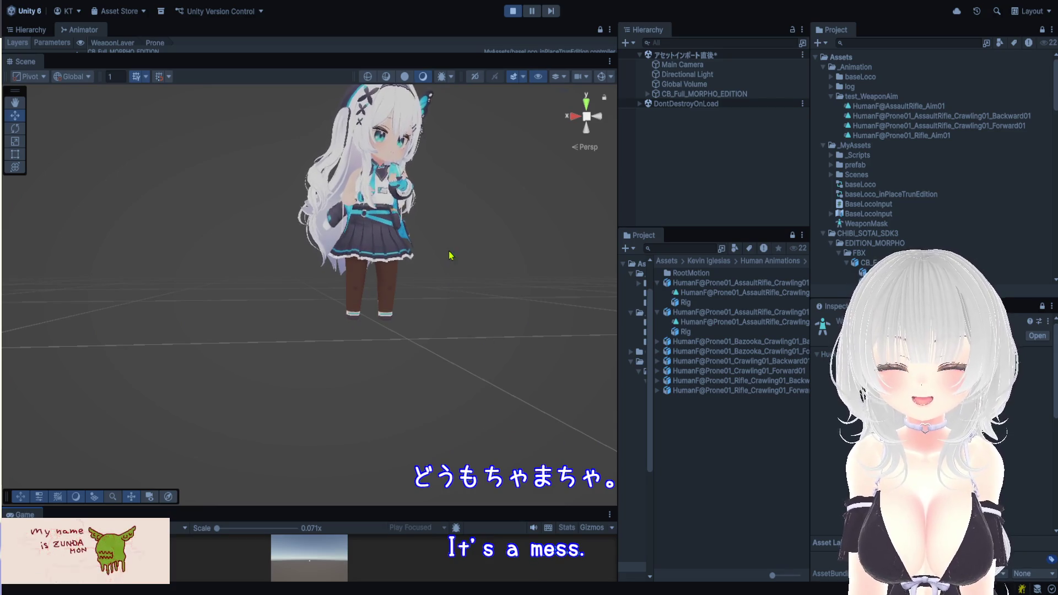
drag(449, 255, 446, 359)
scroll(440, 347, up, 3)
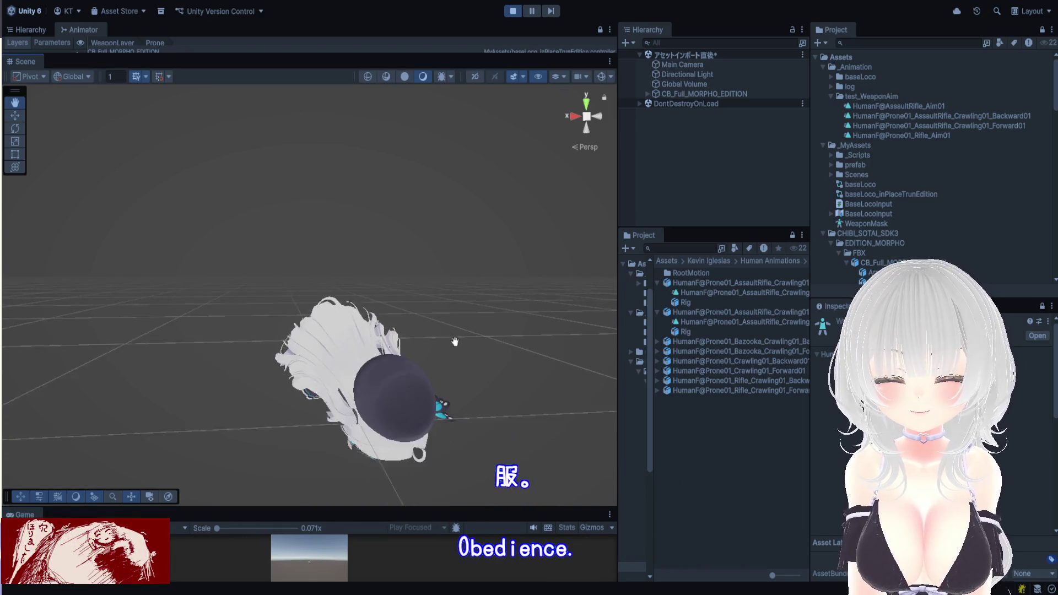
key(q)
key(w)
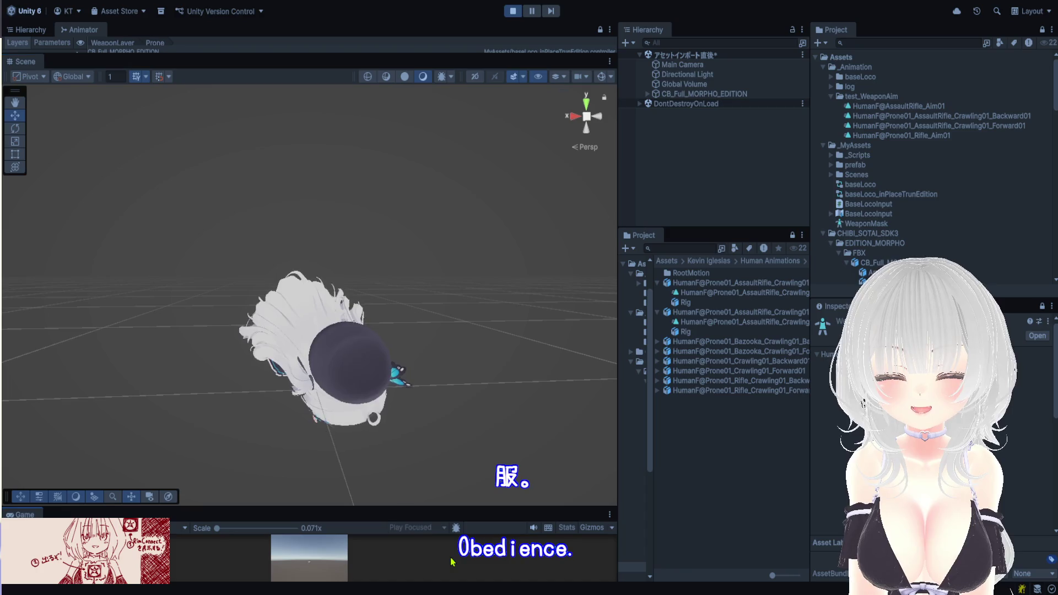
mouse_move(444, 452)
mouse_down()
mouse_move(435, 275)
mouse_move(415, 261)
mouse_up()
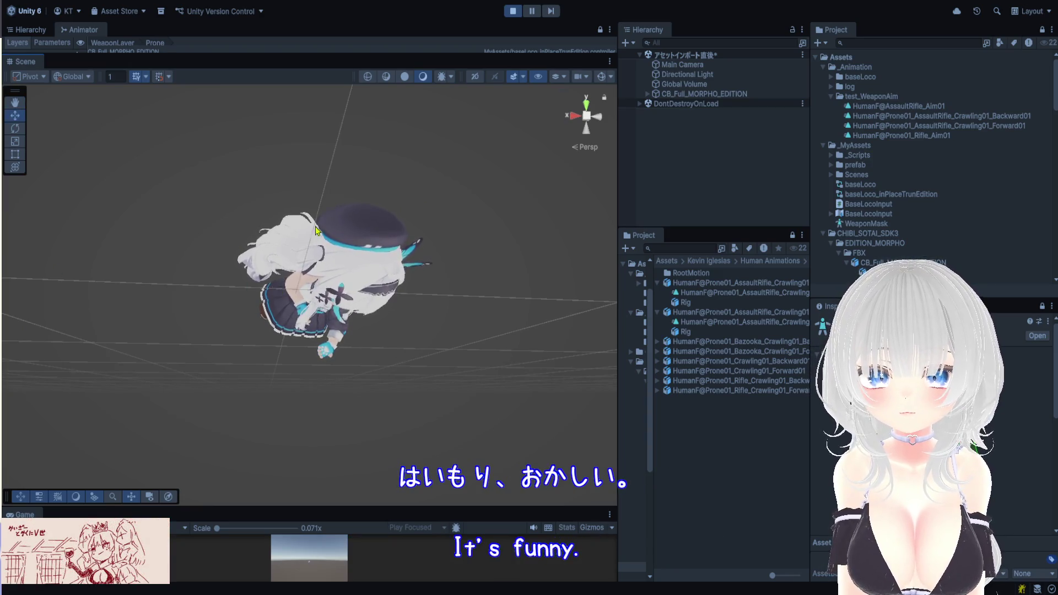
drag(317, 238, 436, 366)
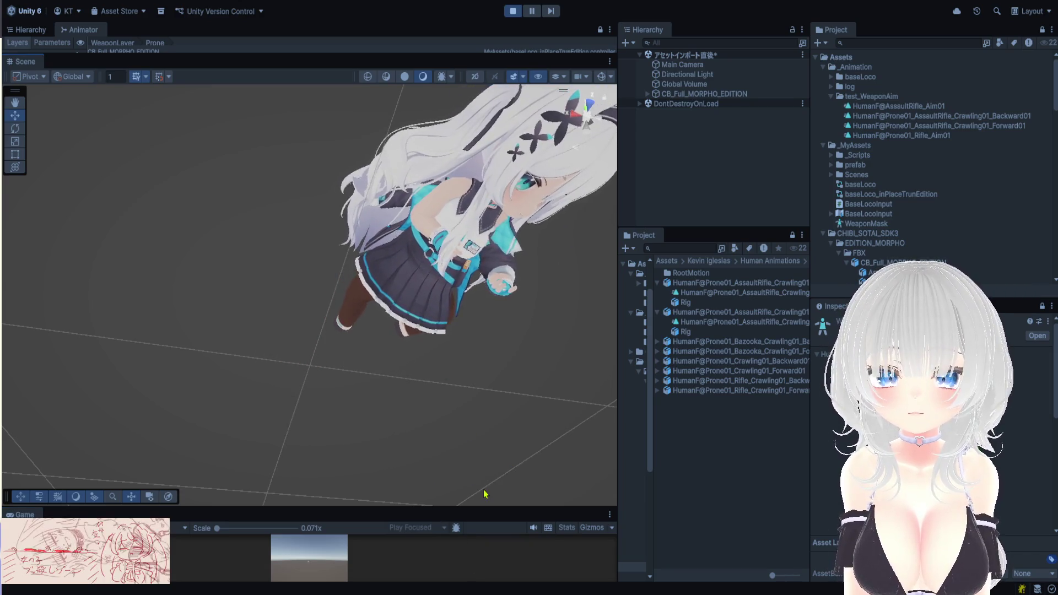
click(513, 11)
drag(289, 54, 288, 184)
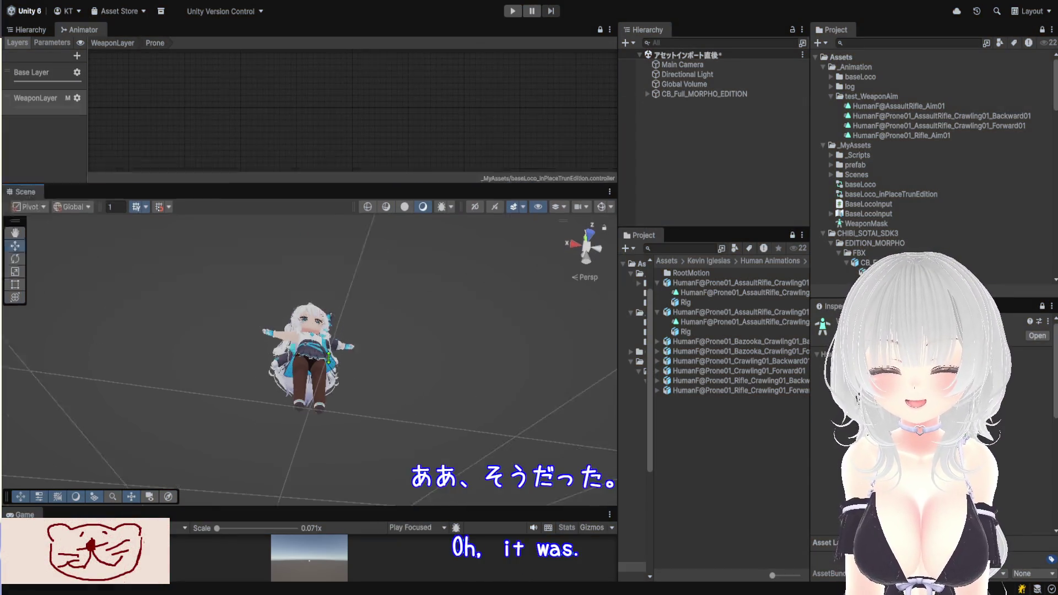
Go back up to the WeaponLayer graph and link Stand or Crouch to Prone with a transition
drag(324, 318, 322, 436)
click(32, 30)
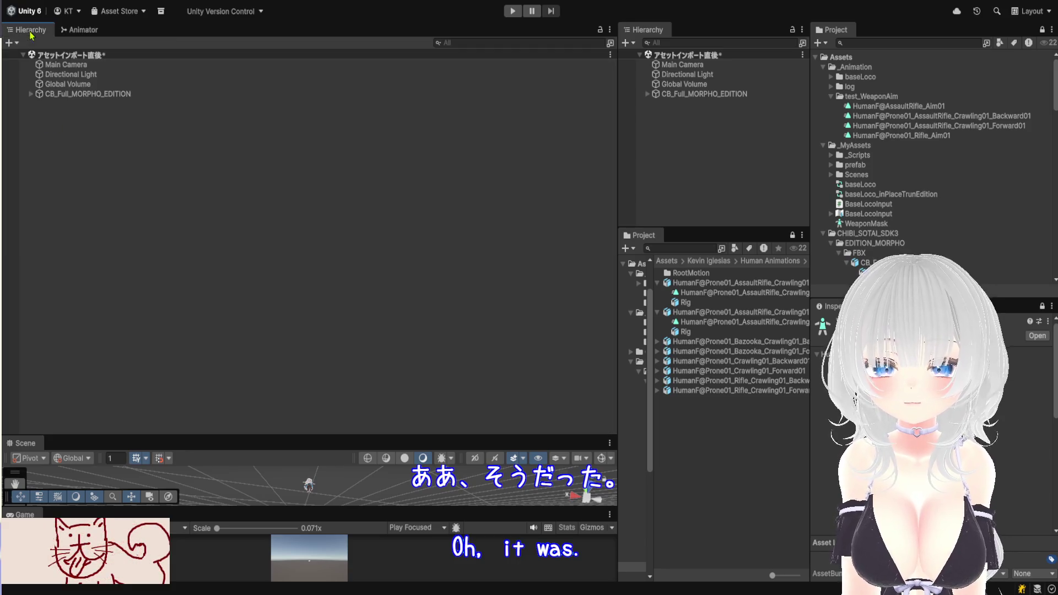
click(72, 29)
click(112, 43)
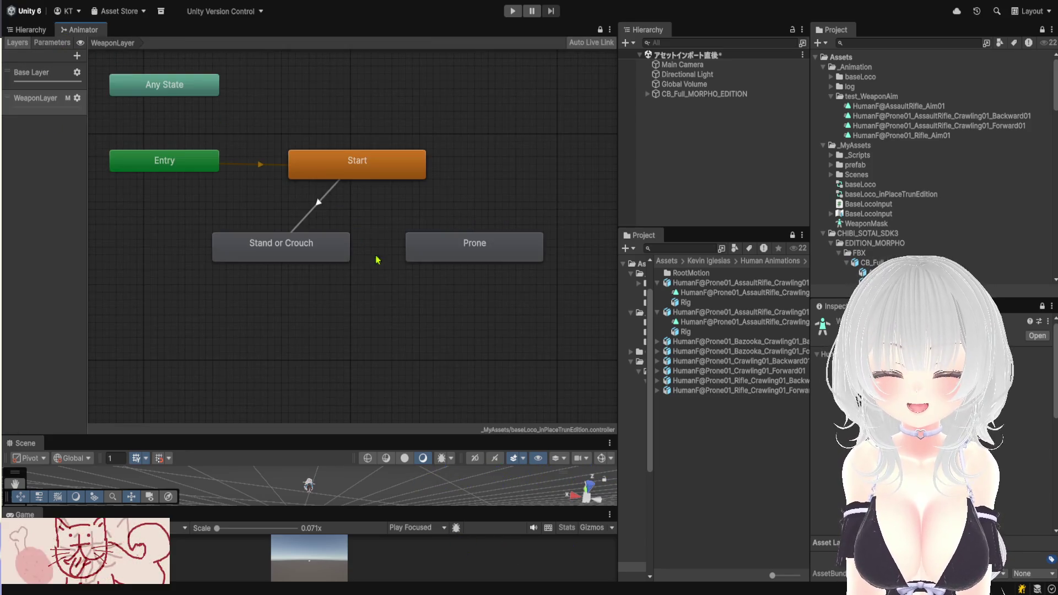
scroll(392, 238, up, 2)
click(329, 242)
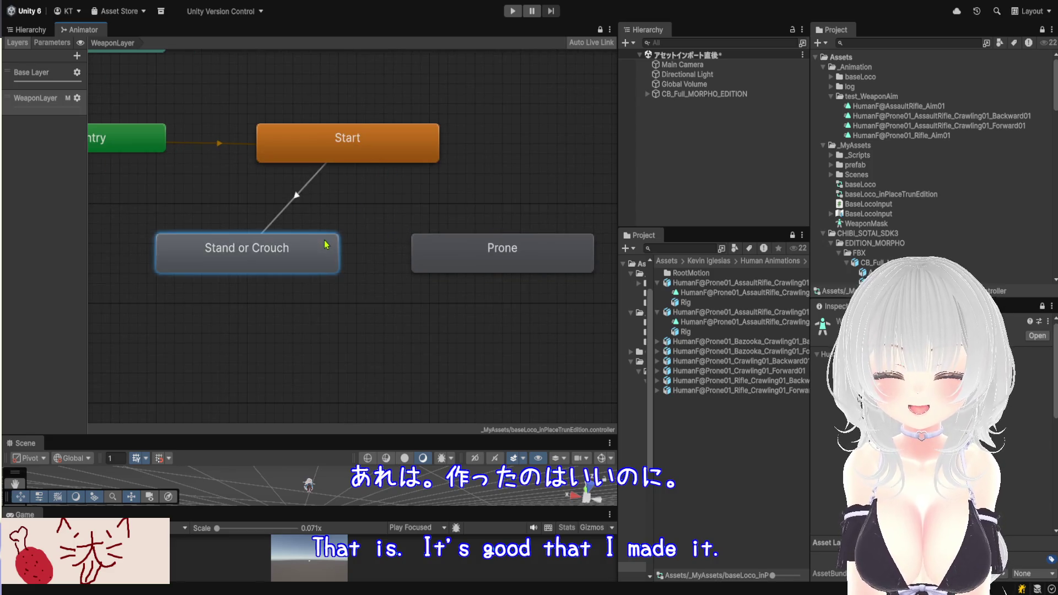
click(417, 262)
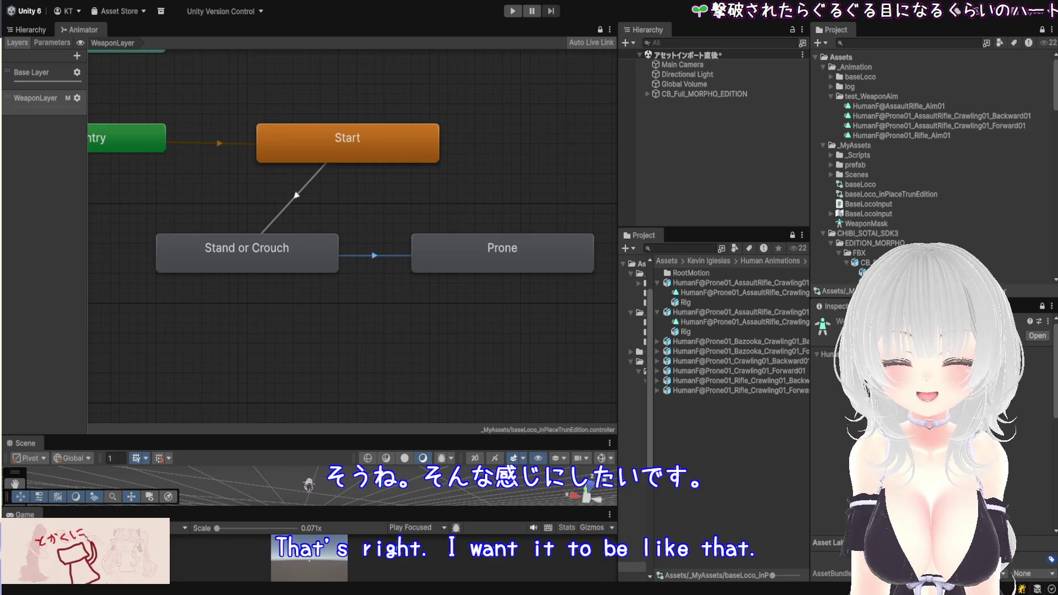
Add a transition from the Start state to the Prone state
click(368, 139)
right_click(369, 139)
click(397, 146)
click(429, 248)
click(424, 204)
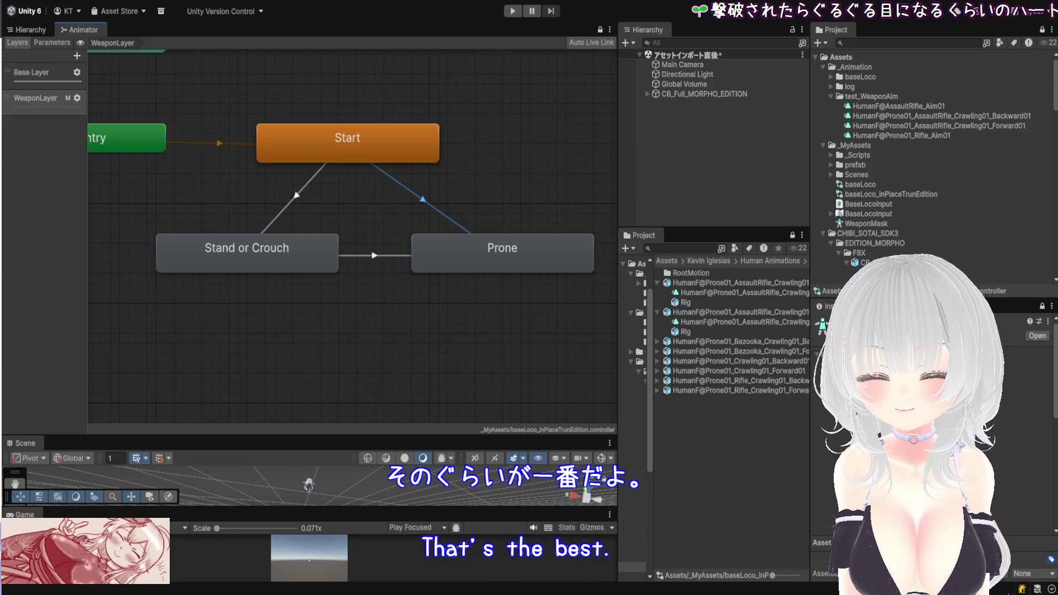
Review the Stand or Crouch→Prone, Start→Stand or Crouch and Start→Prone transitions
click(375, 256)
click(296, 199)
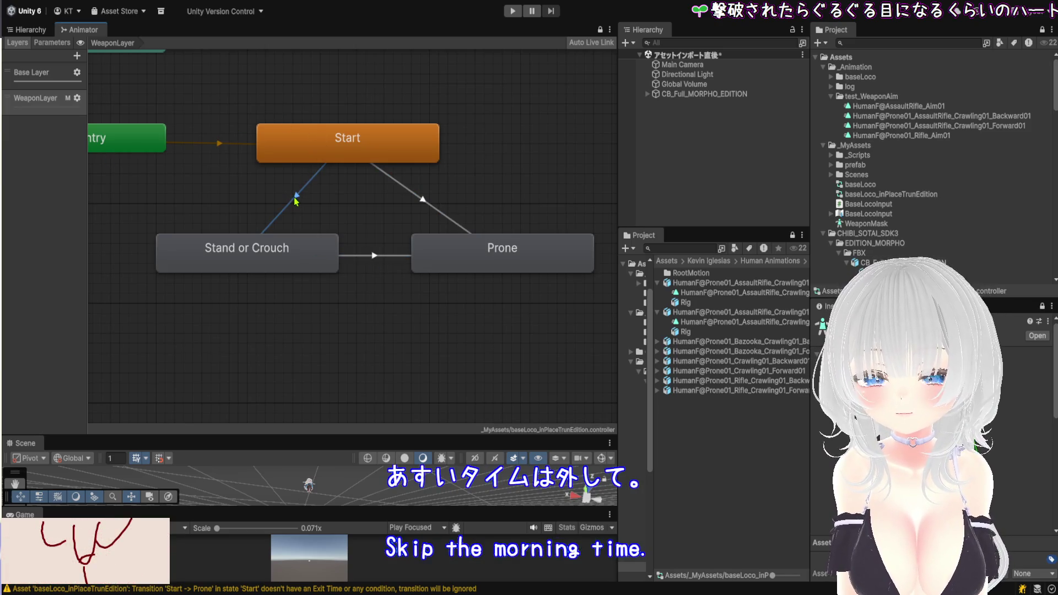
click(424, 203)
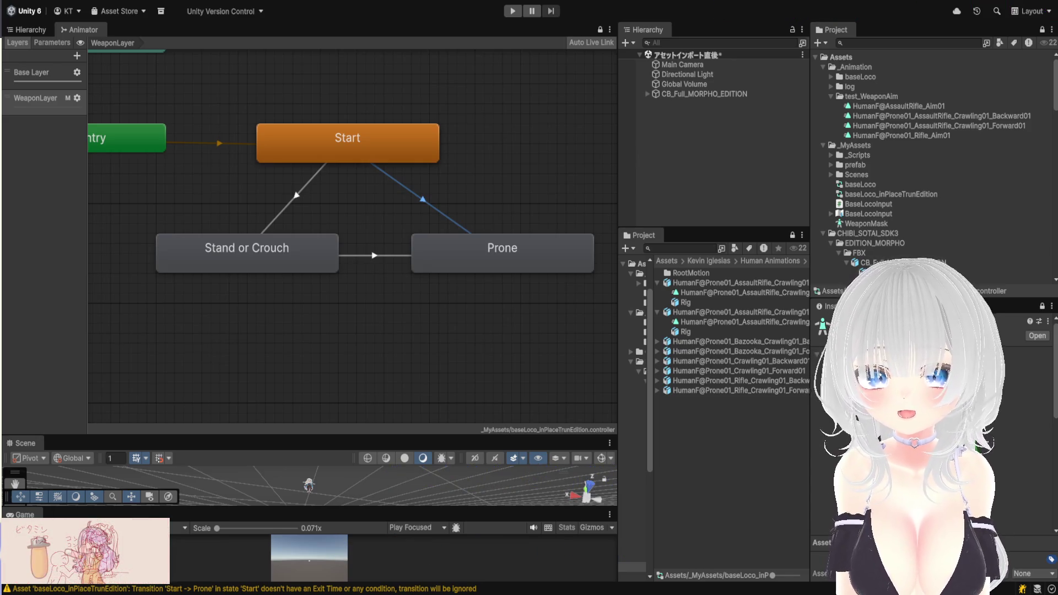
click(386, 254)
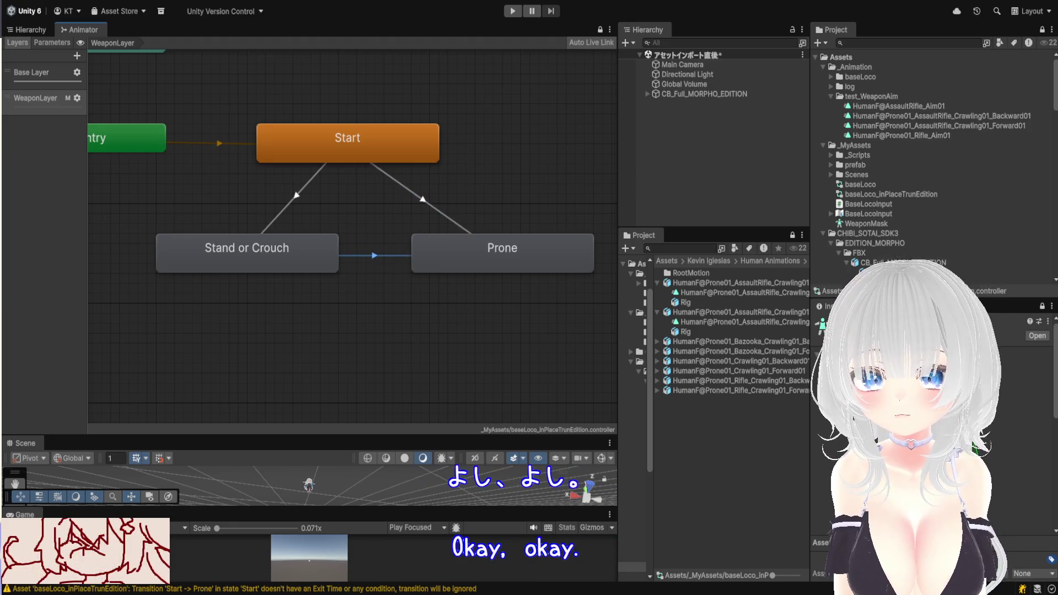
Add a return transition from Prone to Stand or Crouch and inspect both links
click(493, 249)
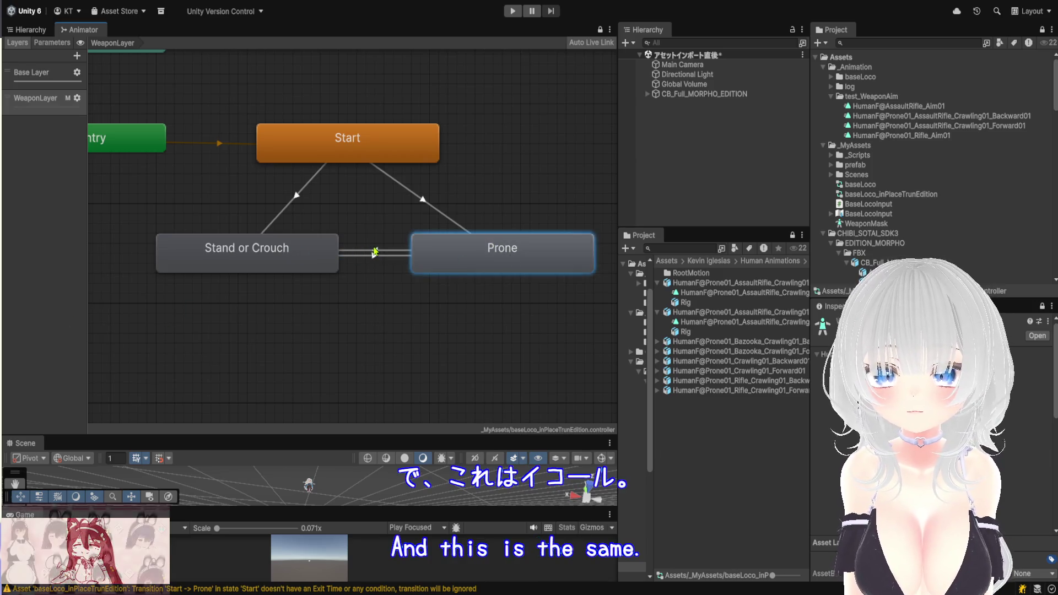
click(376, 254)
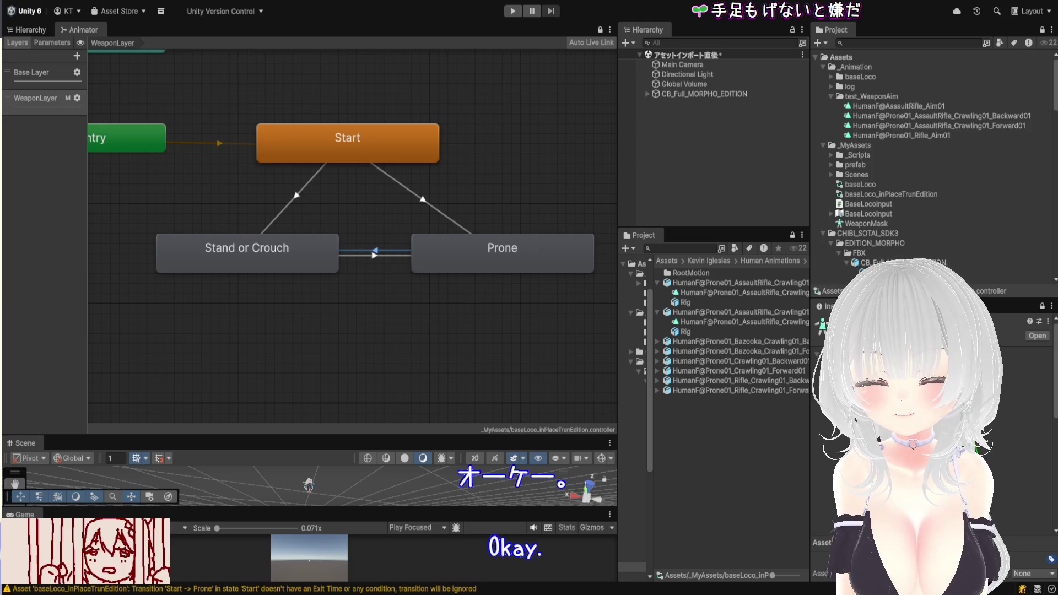
click(378, 263)
click(378, 252)
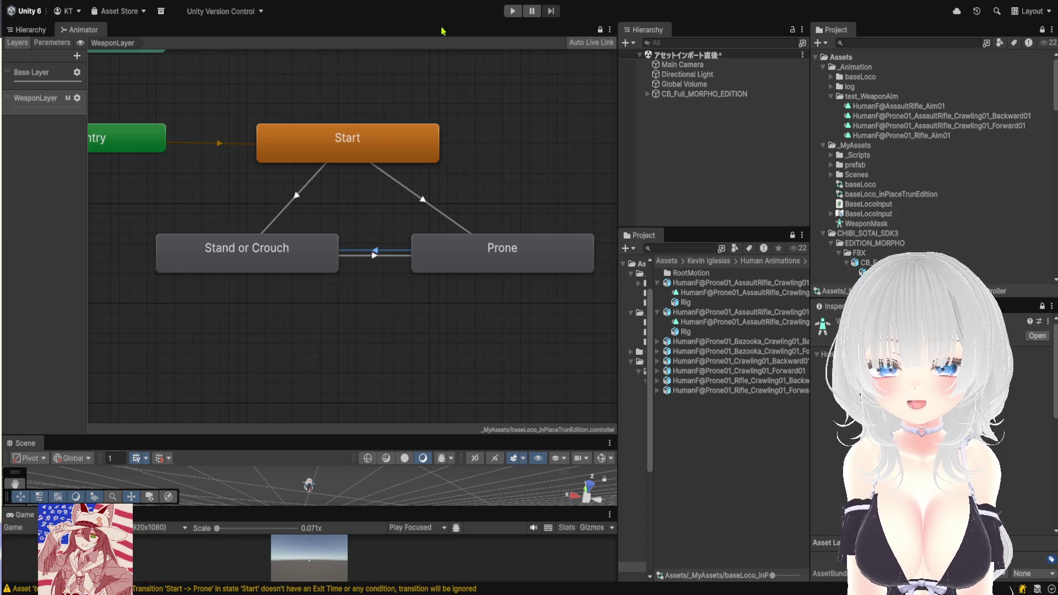
Show the Hierarchy, enlarge the Scene view around the character, and enter Play mode
click(27, 30)
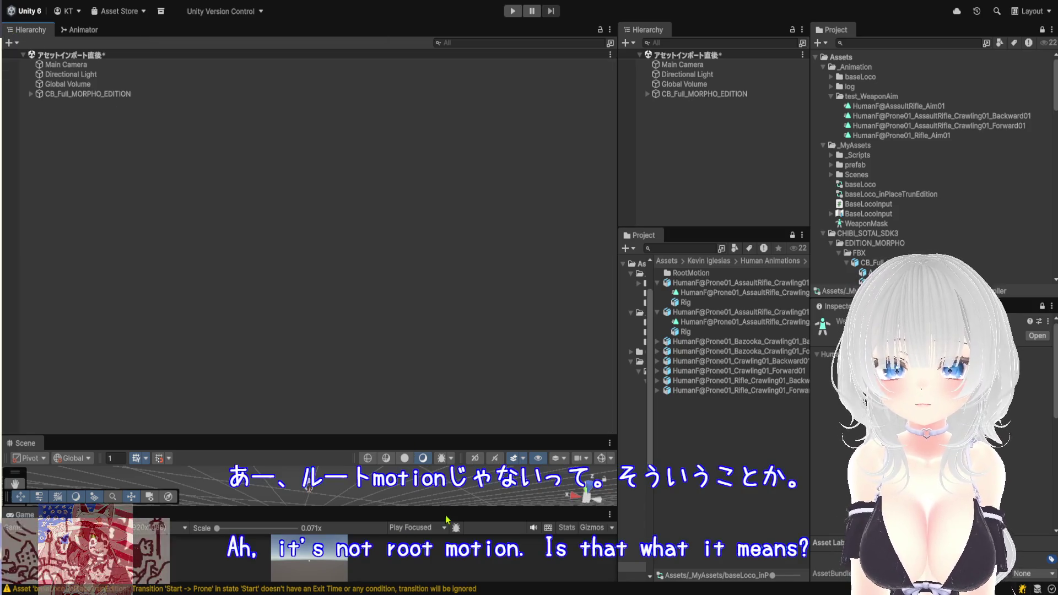
drag(452, 435, 452, 131)
mouse_move(432, 303)
mouse_down()
mouse_move(390, 273)
mouse_move(412, 288)
mouse_move(426, 353)
mouse_up()
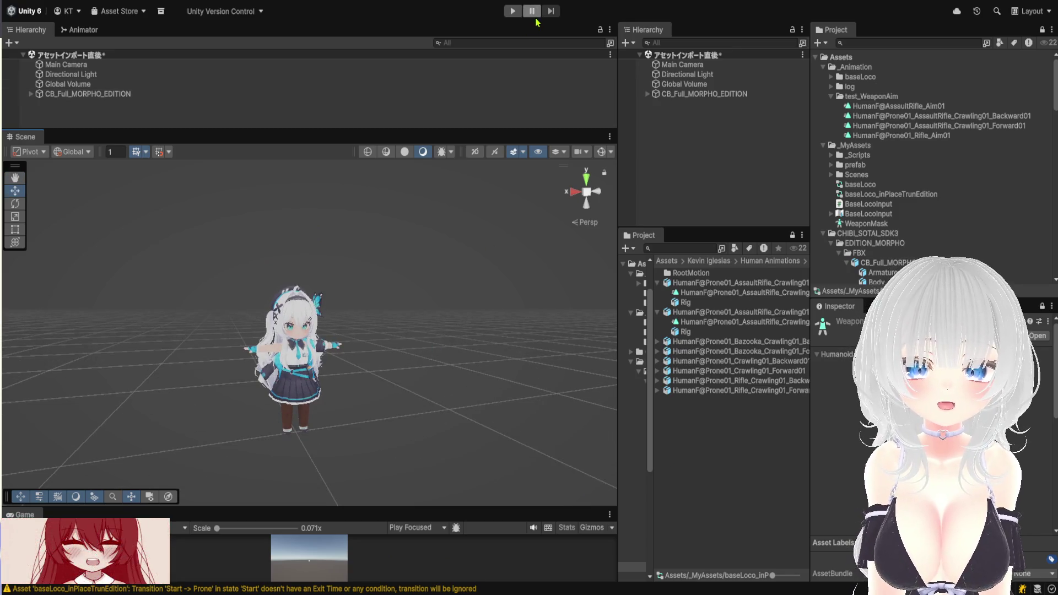
click(523, 12)
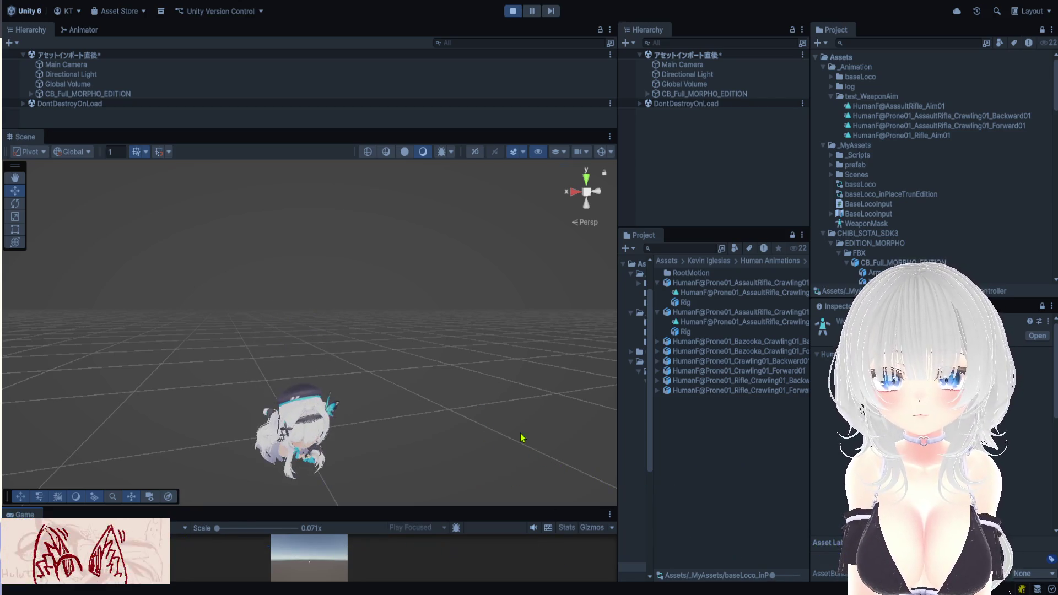
scroll(455, 347, up, 3)
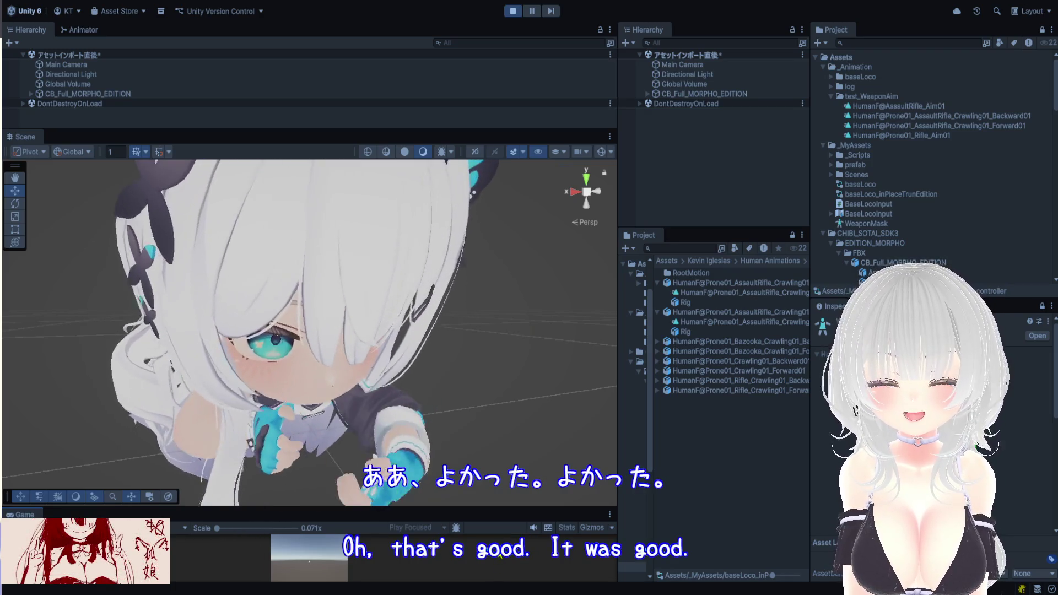
scroll(452, 412, down, 2)
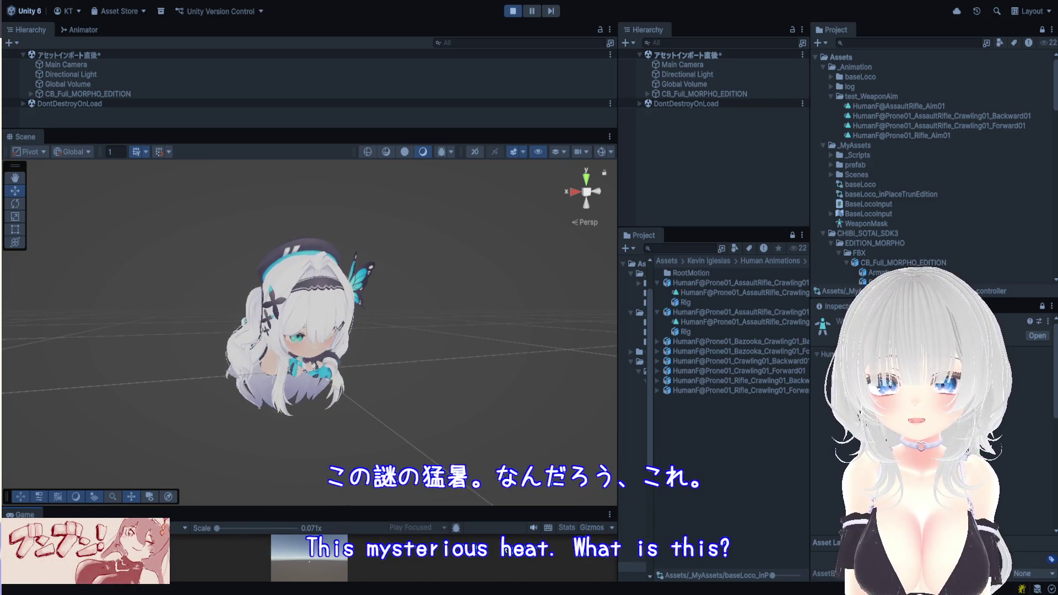
scroll(477, 460, down, 3)
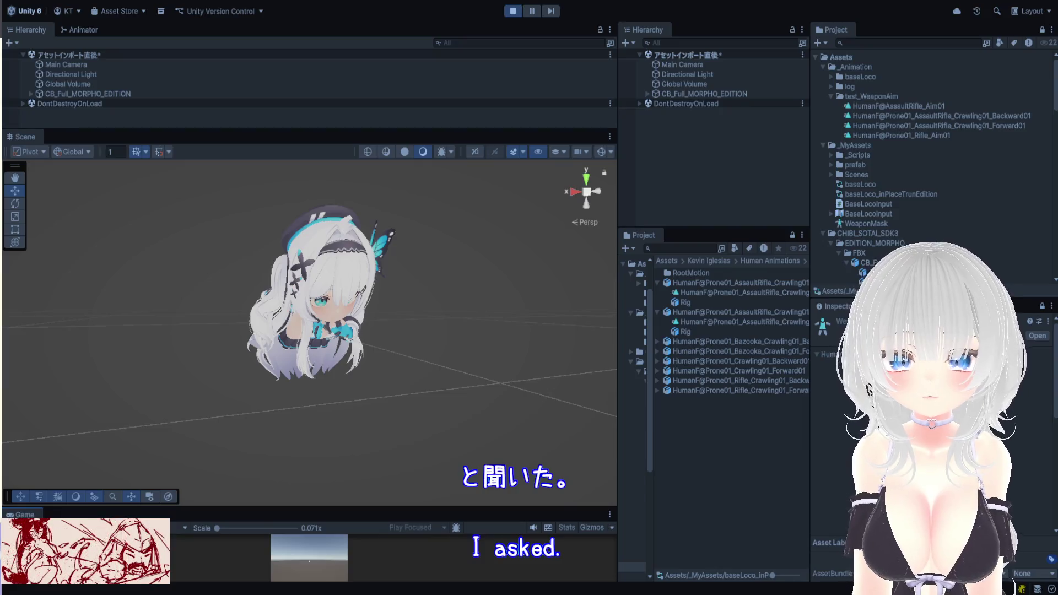
key(w)
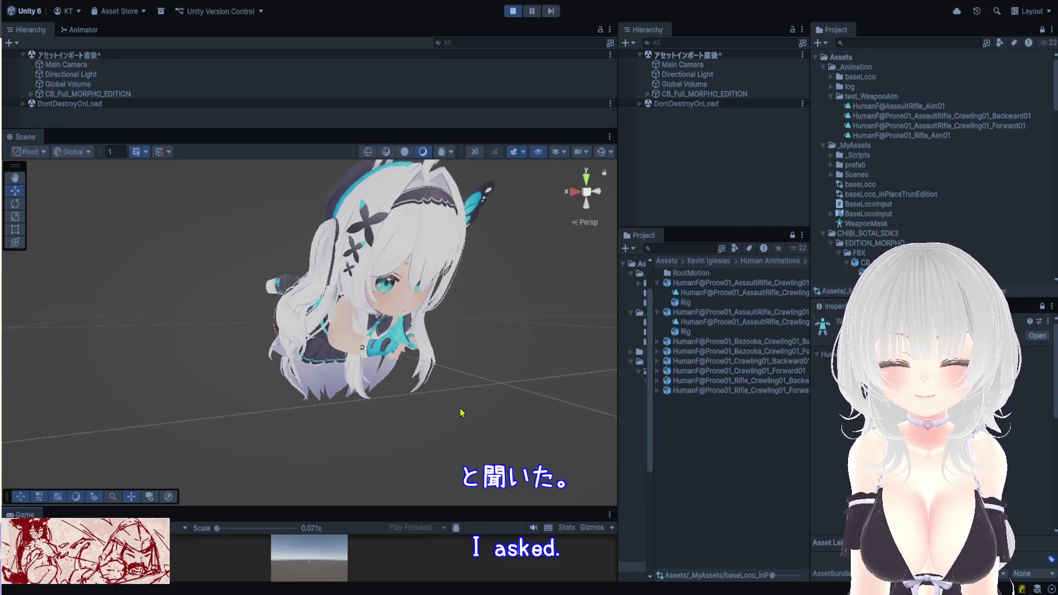
Stand the character up from prone and walk it around with S, W, D and A
scroll(464, 415, down, 3)
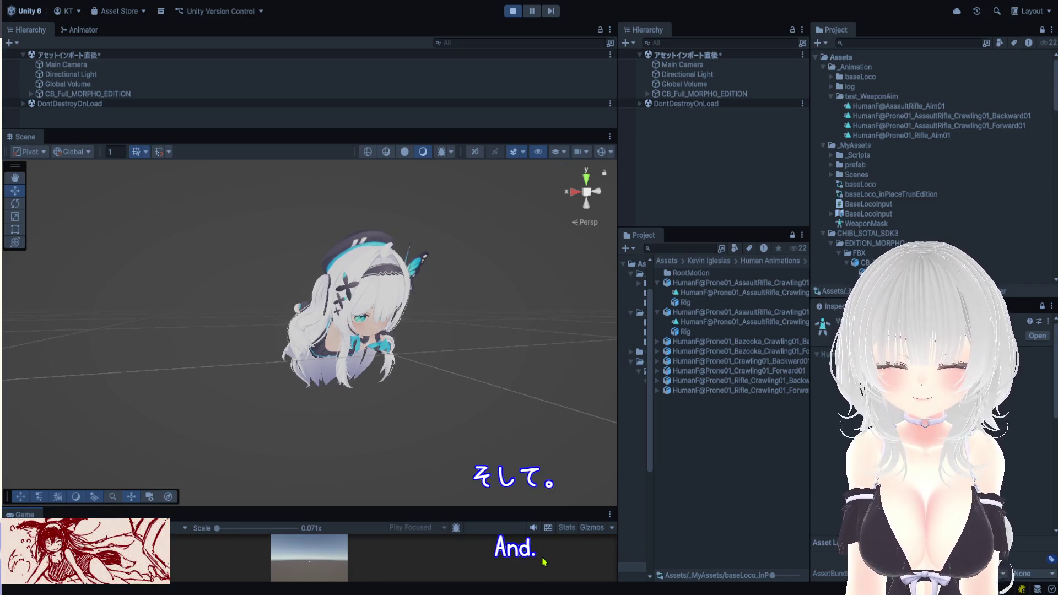
key(c)
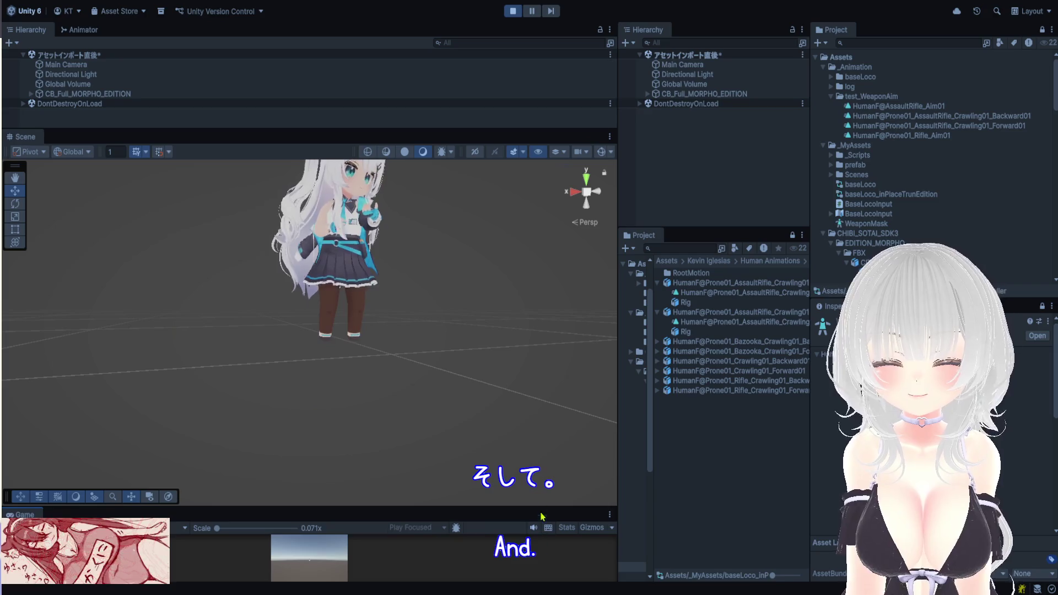
key(s)
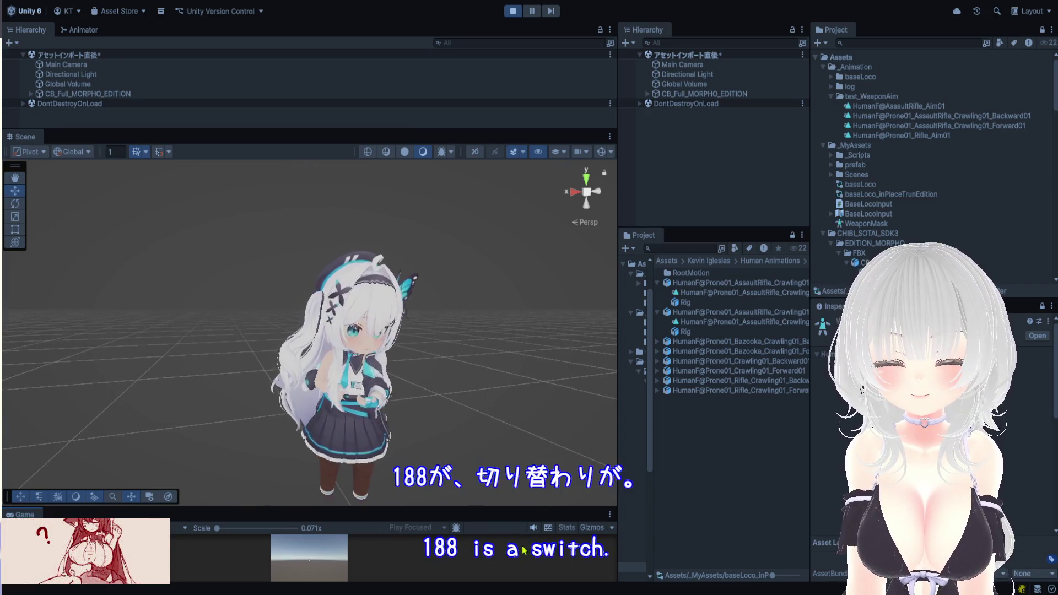
key(w)
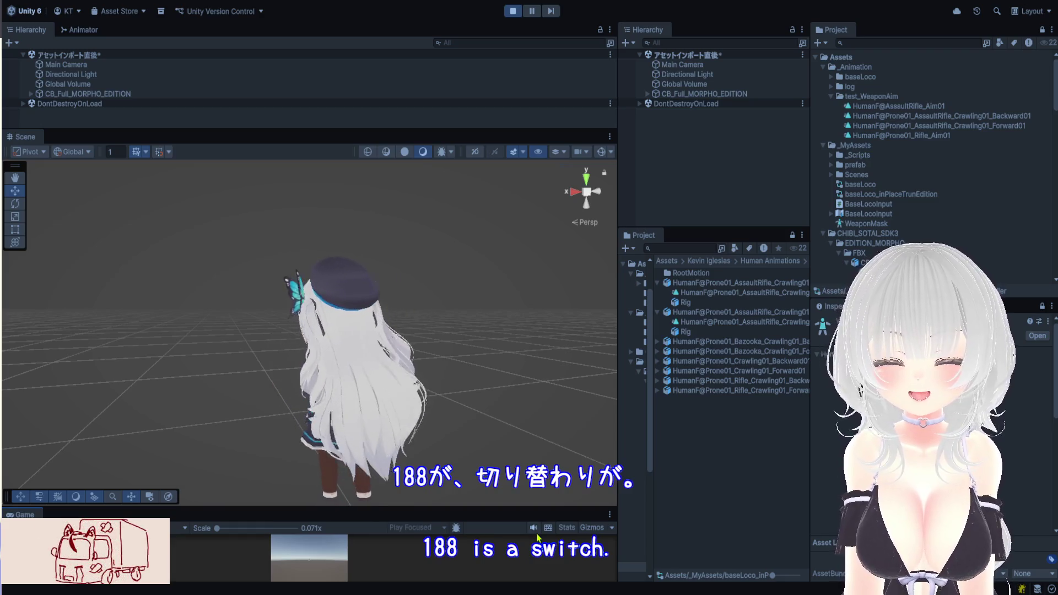
key(d)
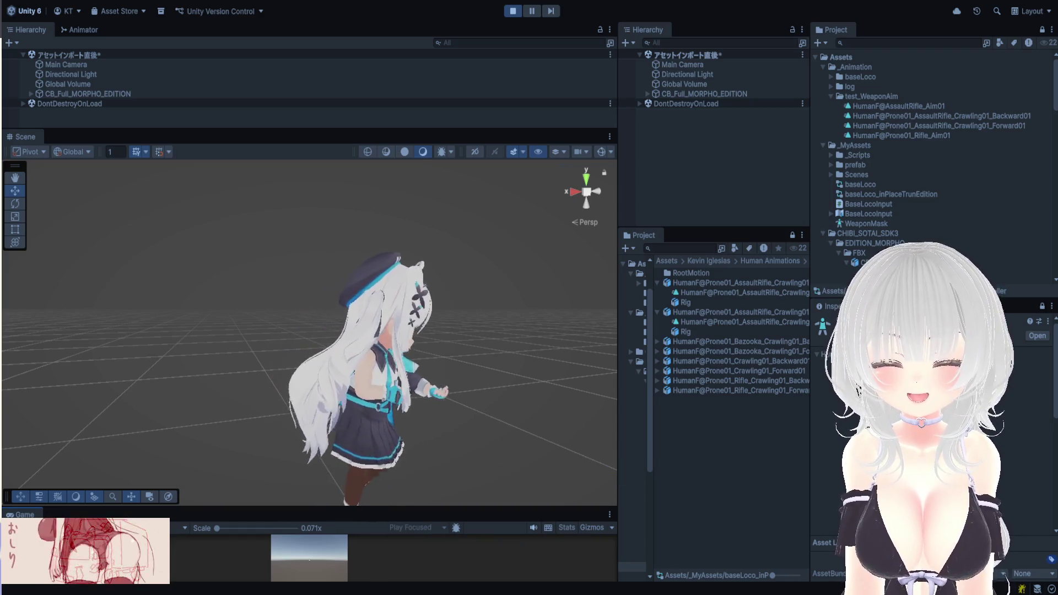
key(w)
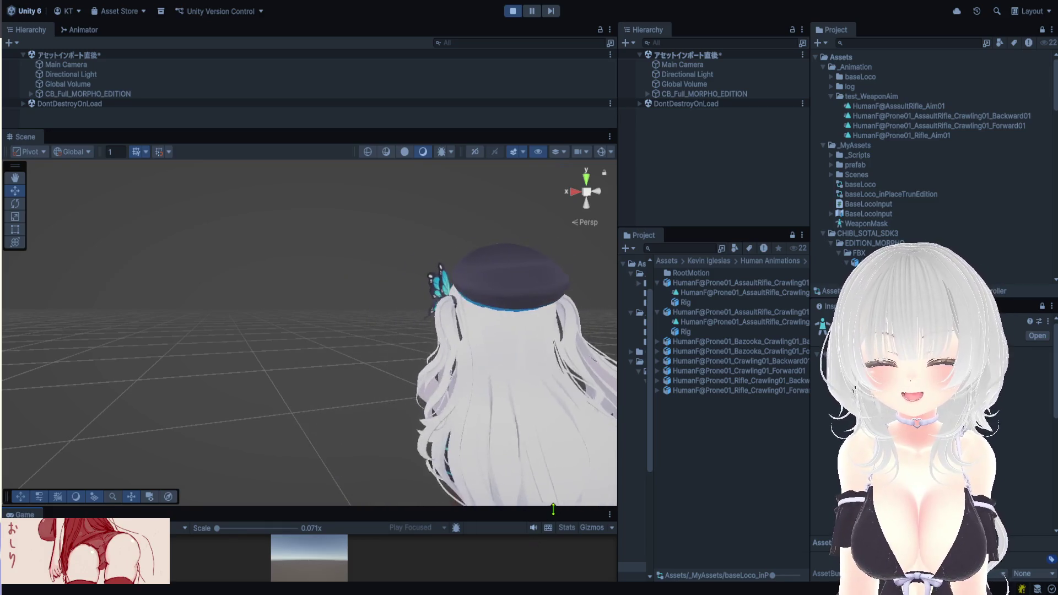
key(a)
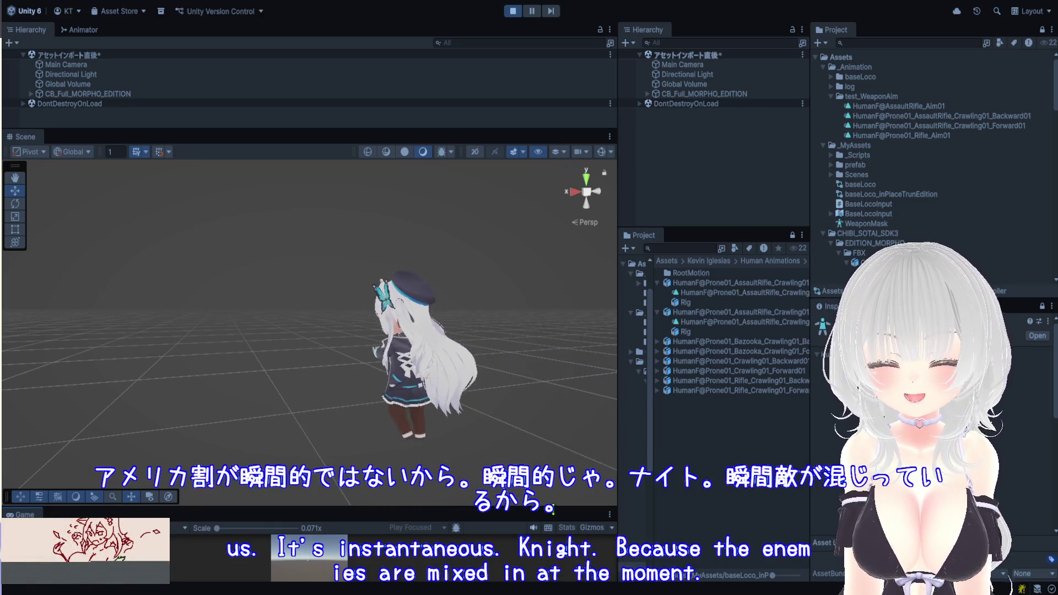
key(s)
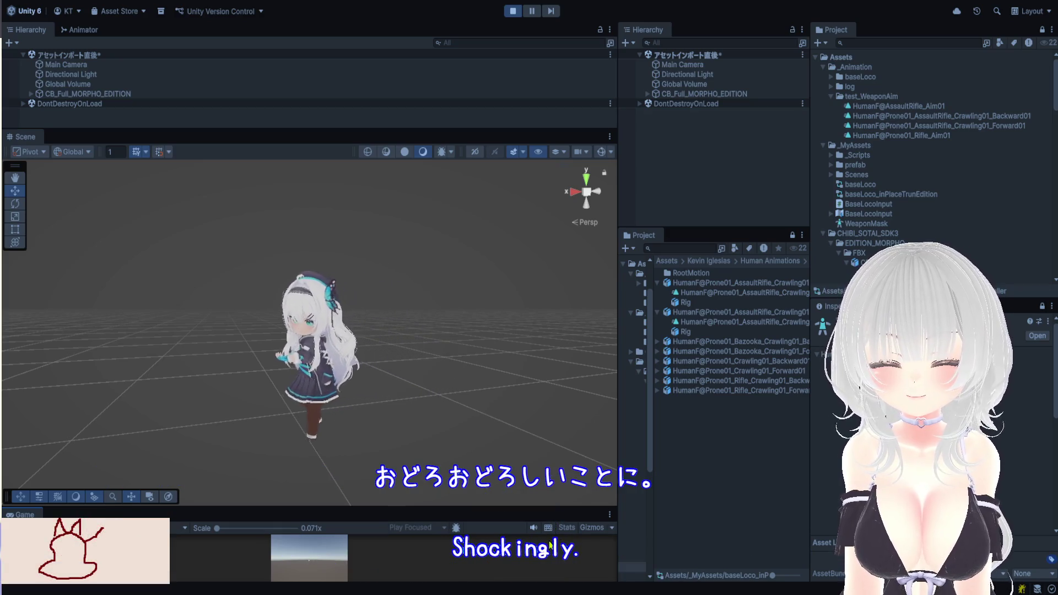
Drop the character prone with Z, crawl toward the camera, then stand up with C
key(z)
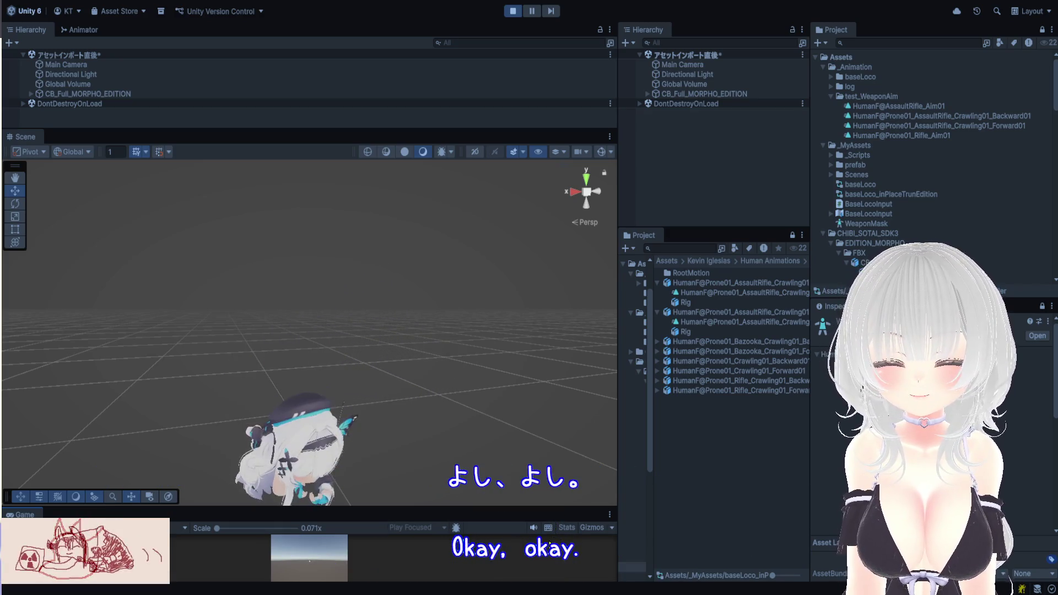
key(s)
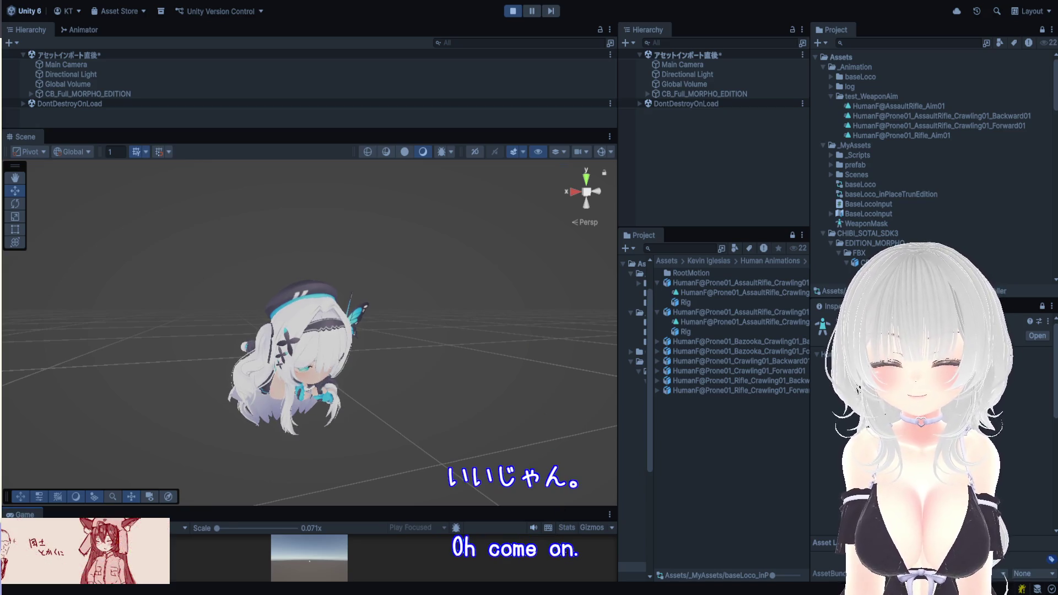
key(c)
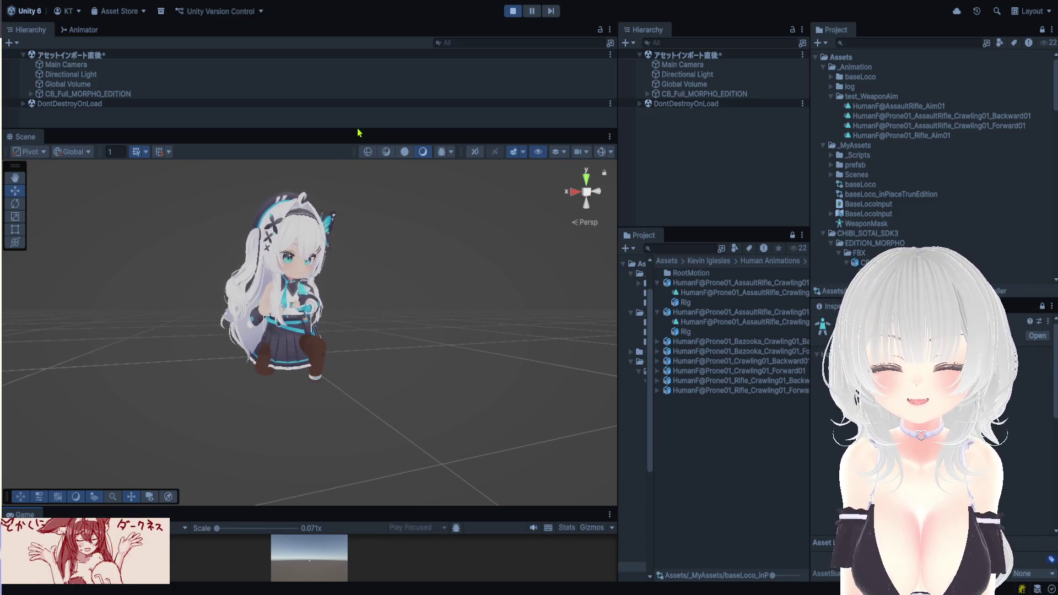
drag(358, 133, 355, 125)
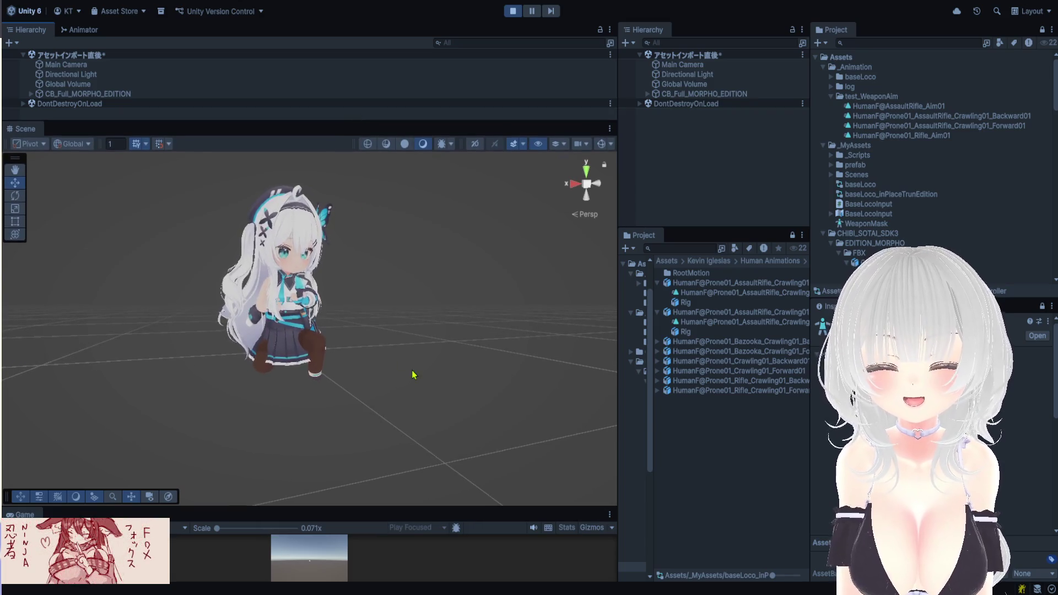
Enlarge the Scene viewport, shrink the Game preview, then stop Play mode
mouse_move(477, 150)
mouse_down()
mouse_move(479, 179)
mouse_move(491, 181)
mouse_up()
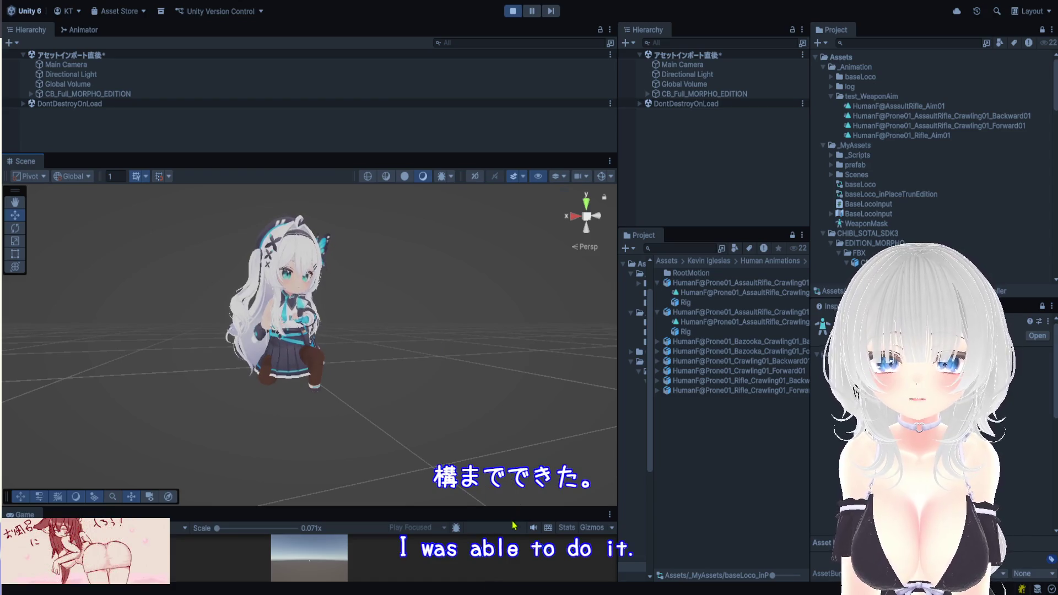
drag(513, 506, 520, 523)
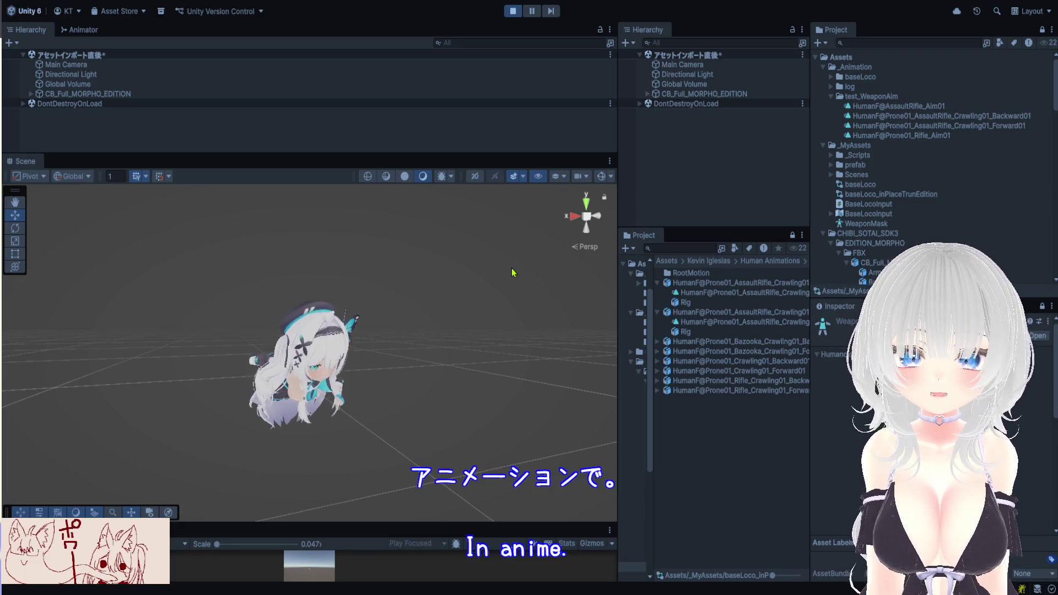
click(512, 12)
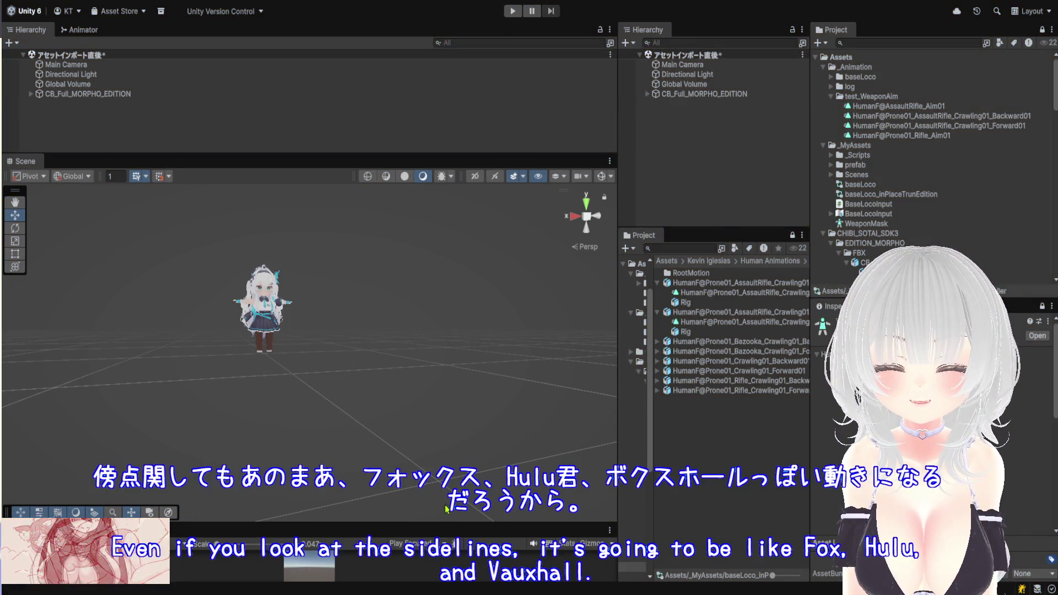
Check the Game preview camera, then restore the Scene view and frame the whole character
drag(449, 521, 449, 292)
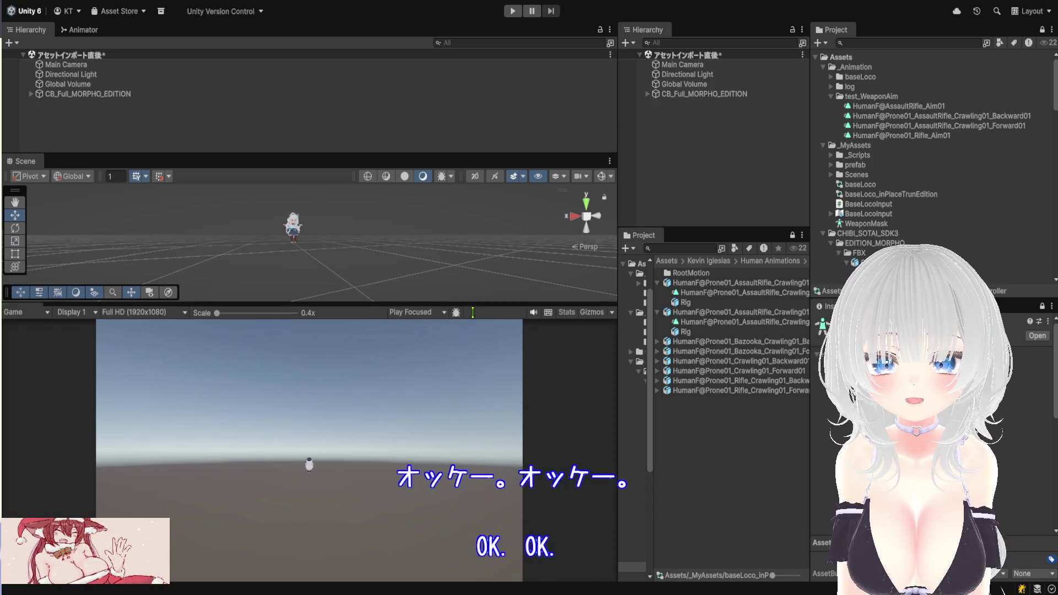
drag(476, 292, 386, 535)
scroll(340, 403, up, 5)
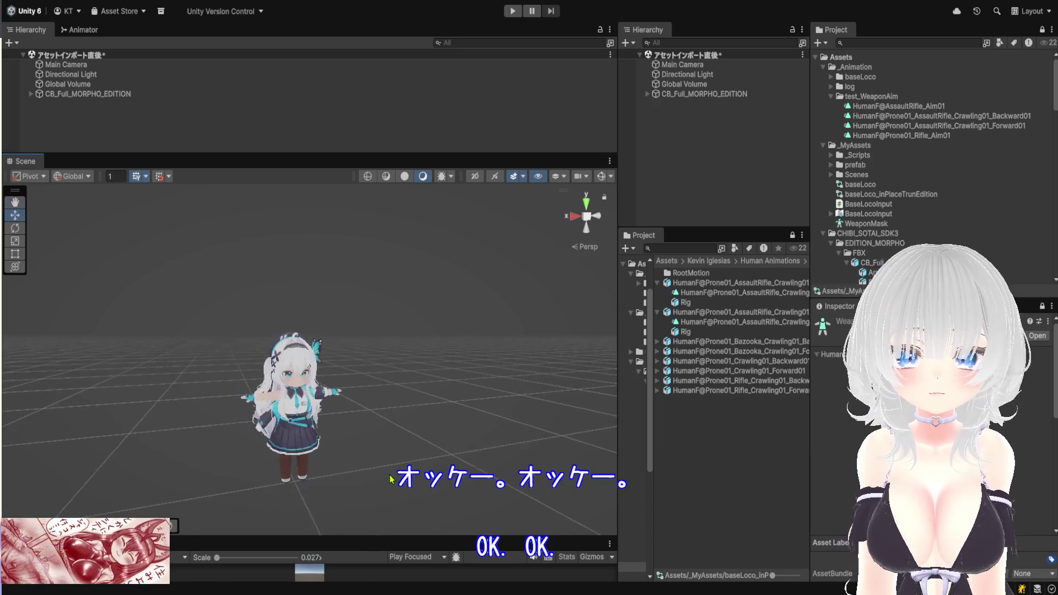
drag(354, 384, 337, 343)
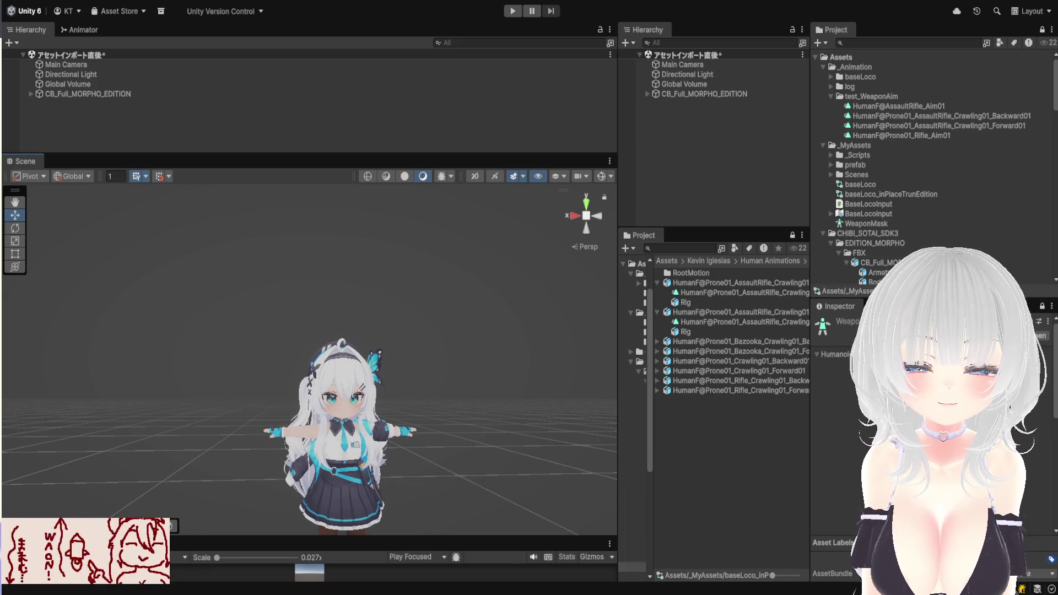
Widen the Hierarchy and Project asset panels and go into the Movement animations folder
mouse_move(810, 223)
mouse_down()
mouse_move(850, 224)
mouse_move(794, 129)
mouse_up()
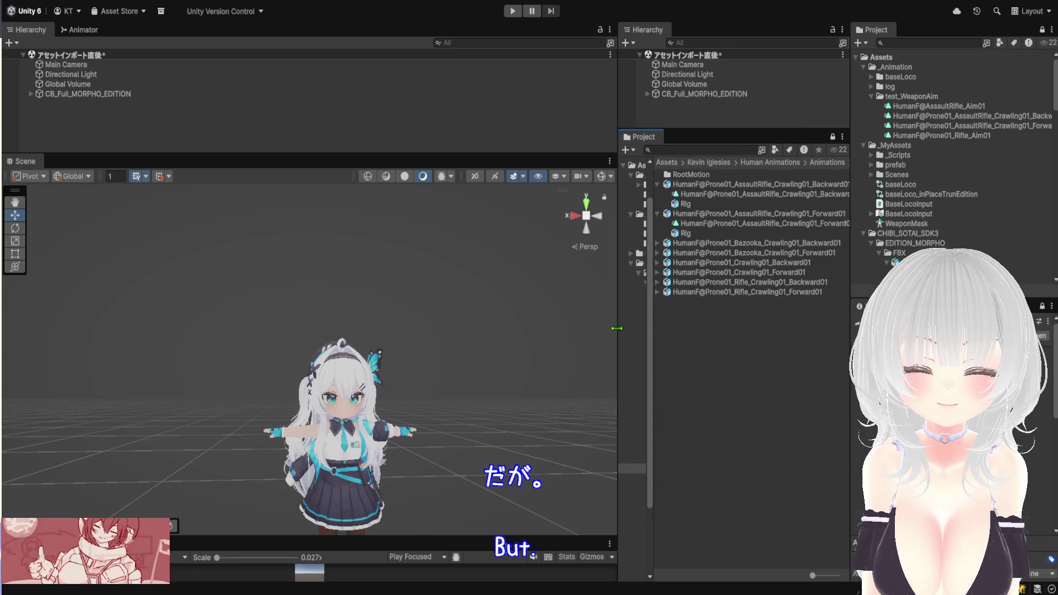
drag(618, 330, 527, 331)
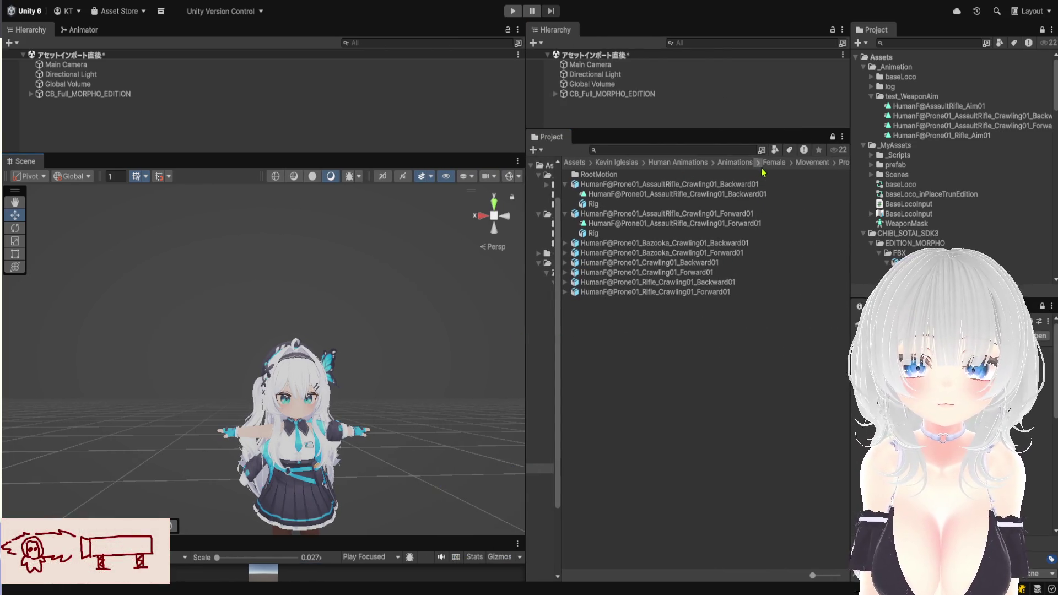
click(805, 163)
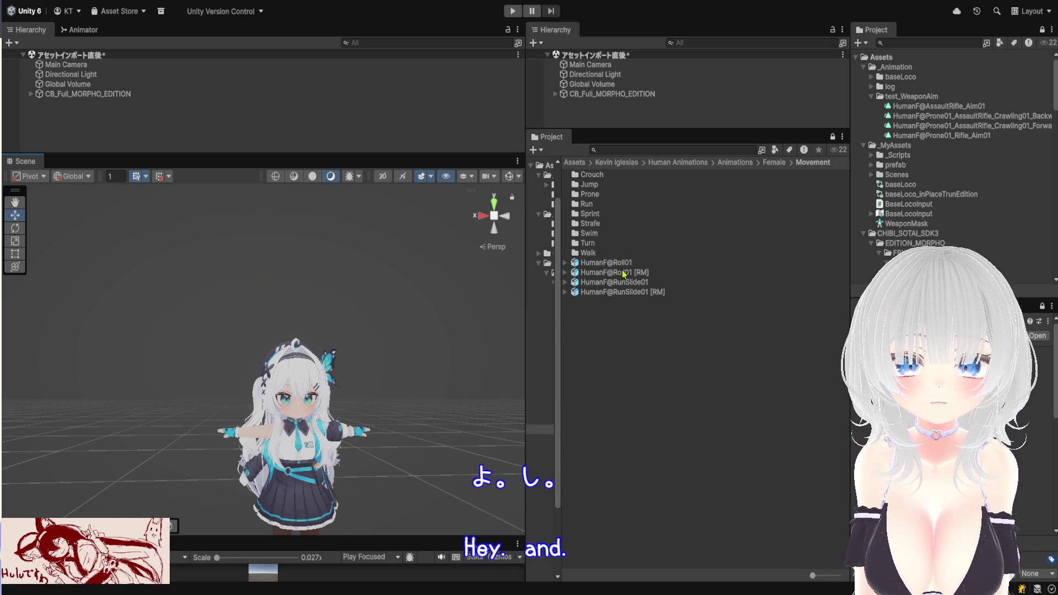
Widen the second Project panel so the Prone01 assault-rifle clip names are readable
drag(852, 265, 658, 274)
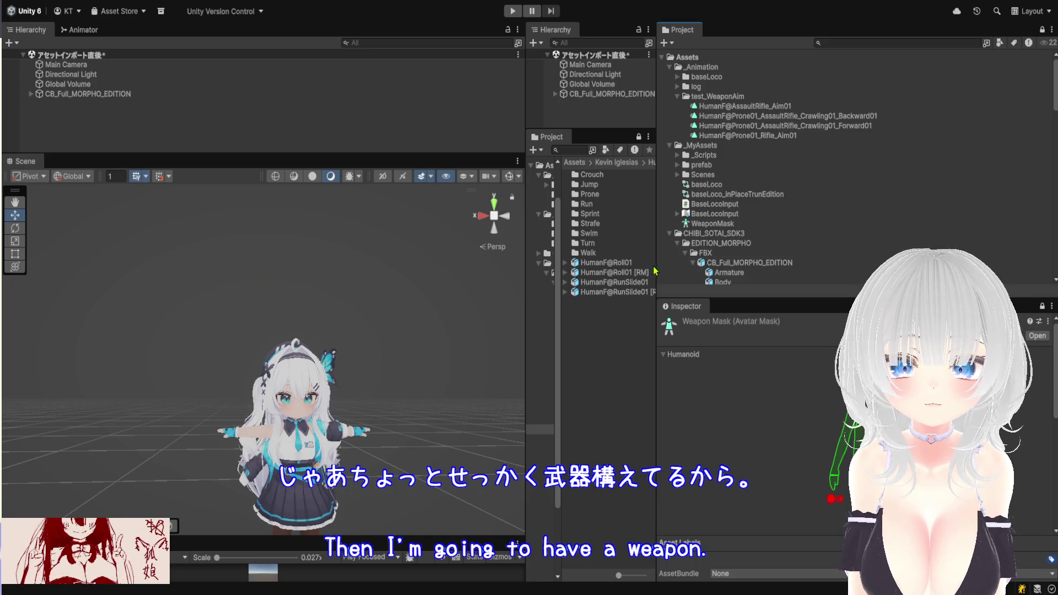
Widen the middle asset browser and go up to the Female animations folder
drag(655, 270, 760, 272)
drag(559, 325, 579, 326)
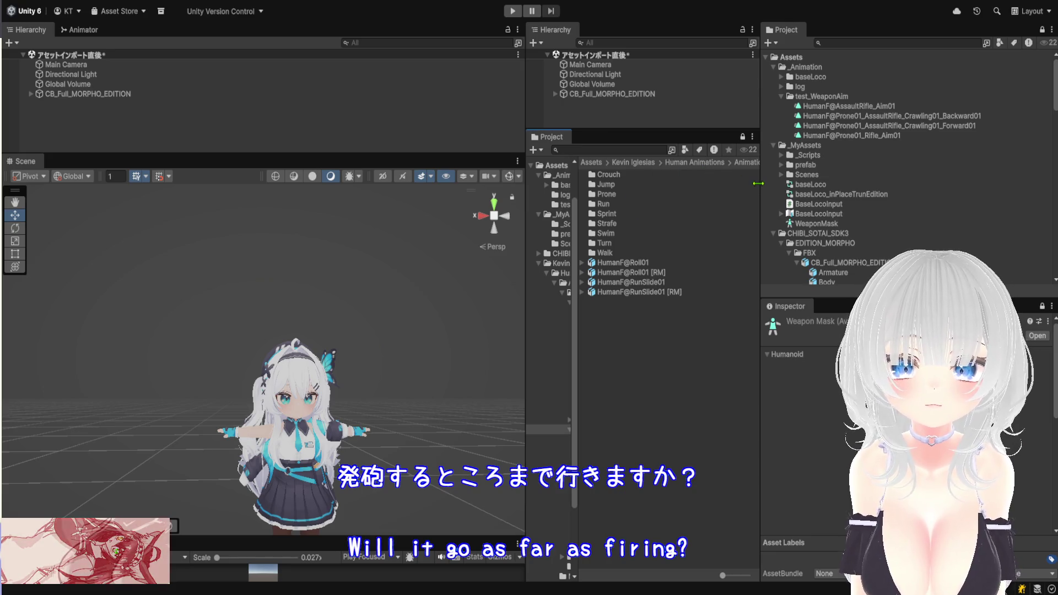
drag(760, 188, 981, 193)
click(796, 163)
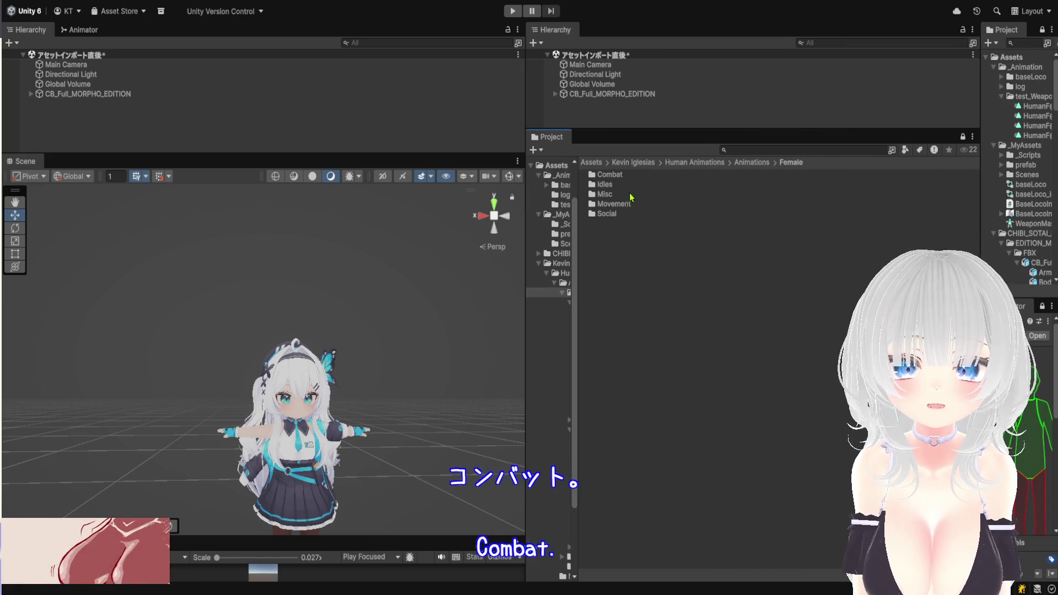
Open the Combat > AssaultRifle animations folder
click(609, 174)
click(617, 172)
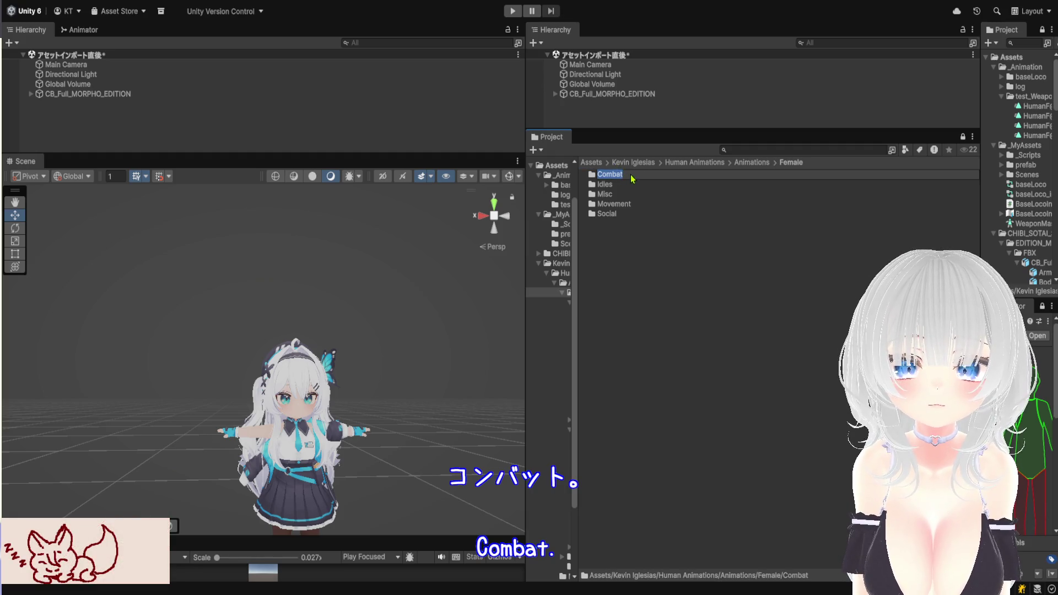
key(Escape)
double_click(643, 177)
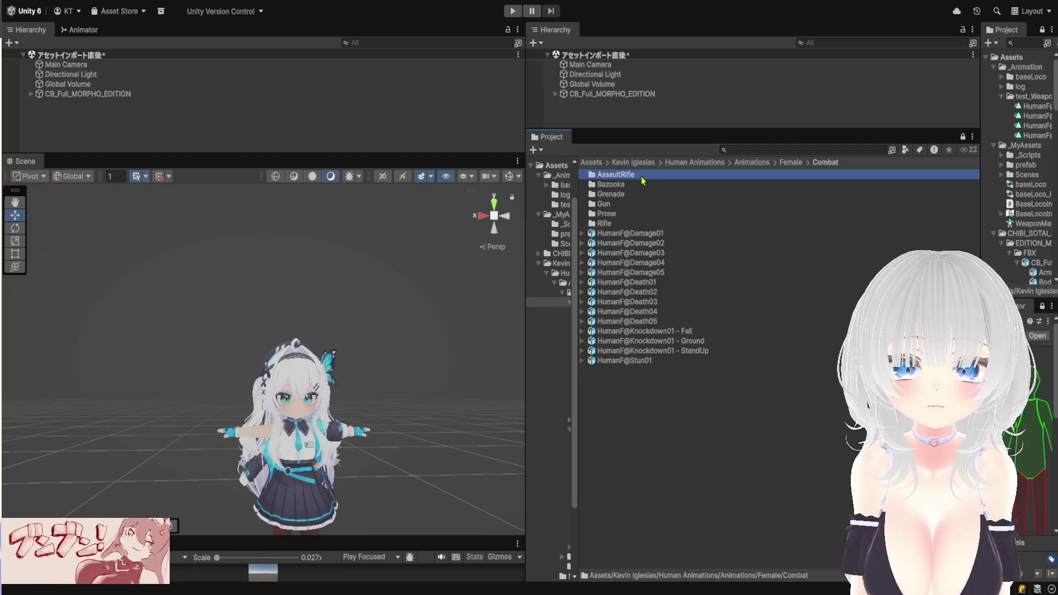
double_click(643, 176)
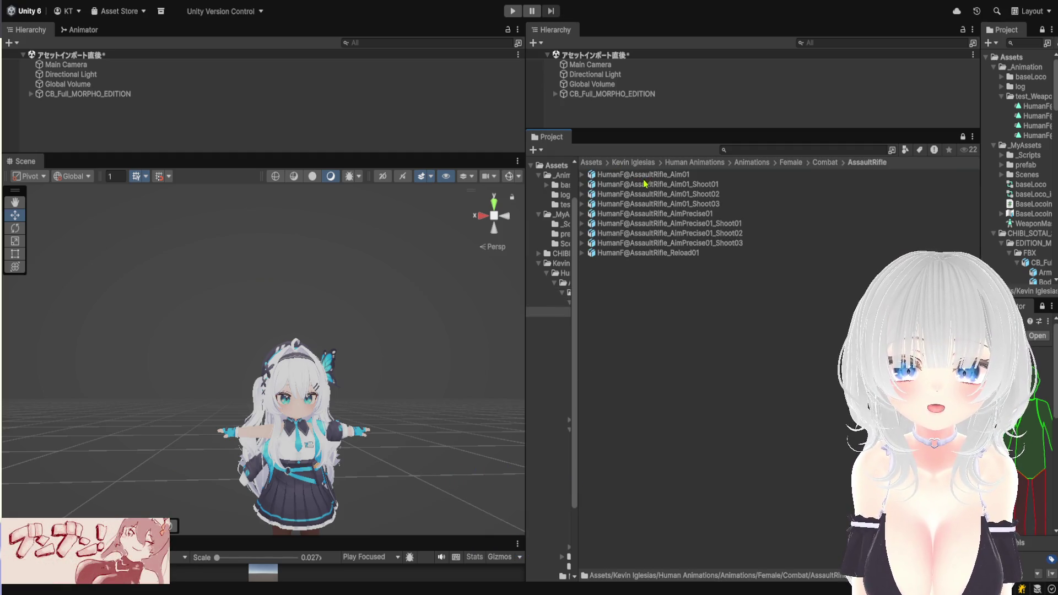
Preview the Aim01_Shoot01, Shoot02, Shoot03 and AimPrecise01_Shoot01 firing clips
click(582, 184)
click(622, 196)
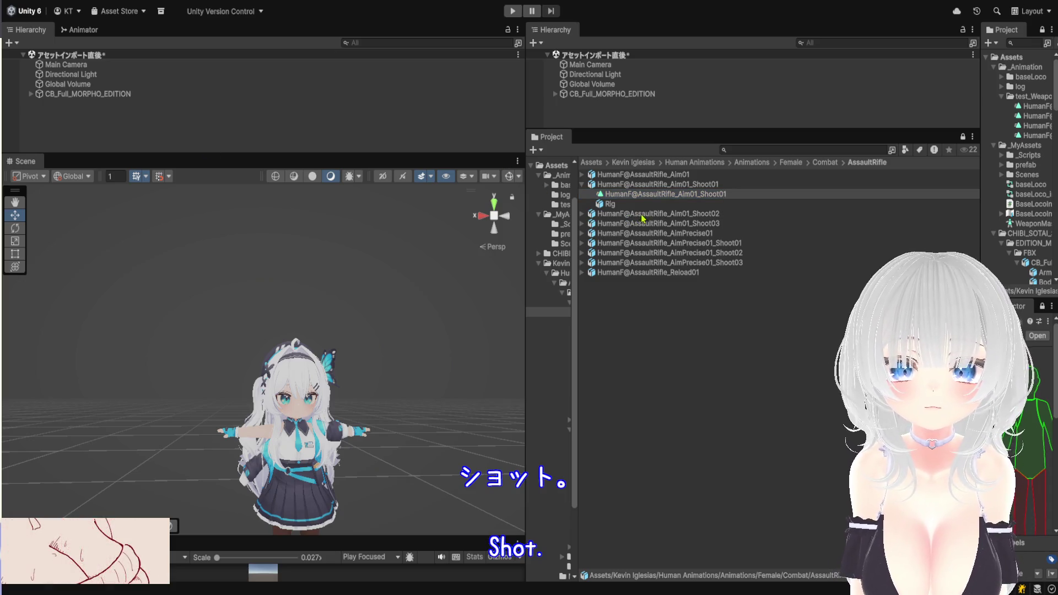
click(583, 214)
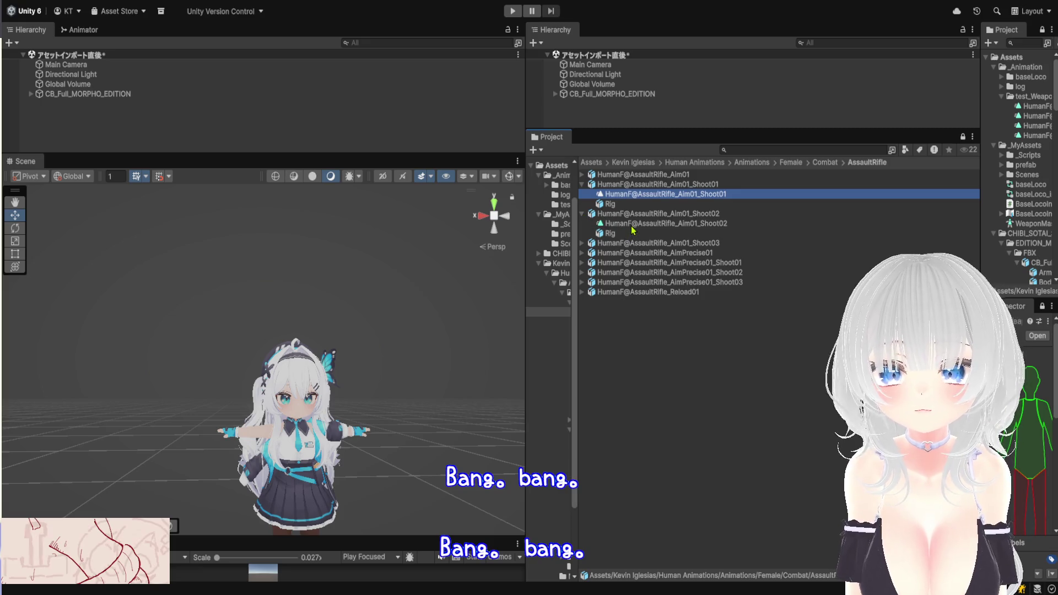
click(633, 223)
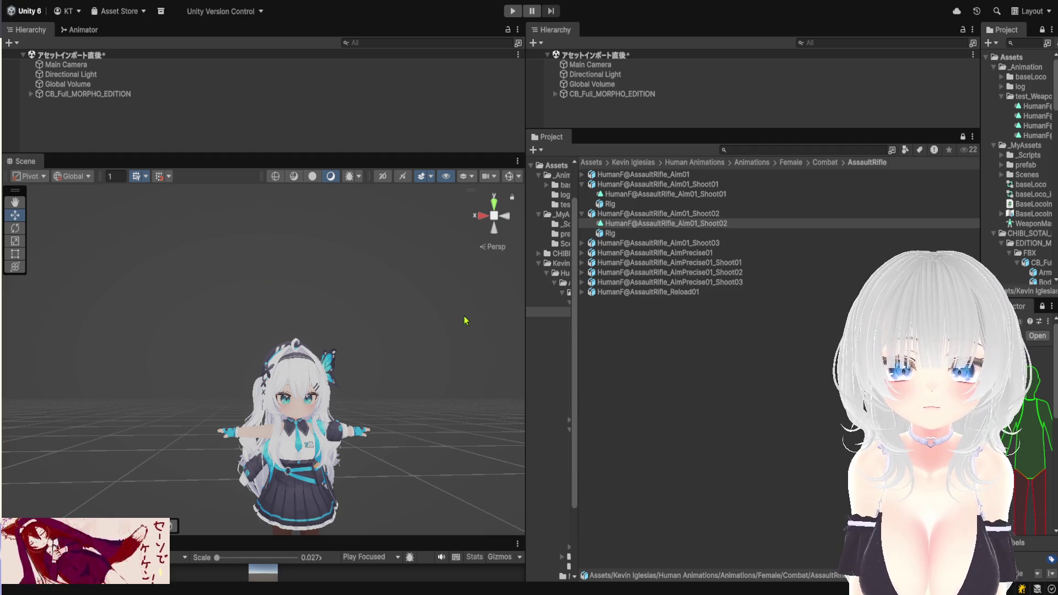
click(582, 243)
click(620, 253)
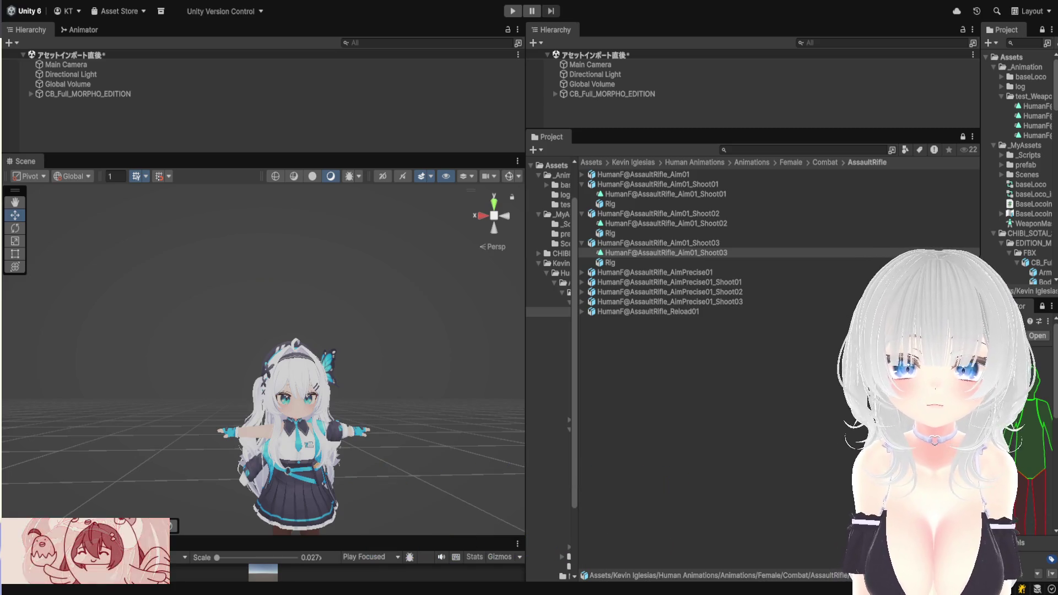
click(690, 195)
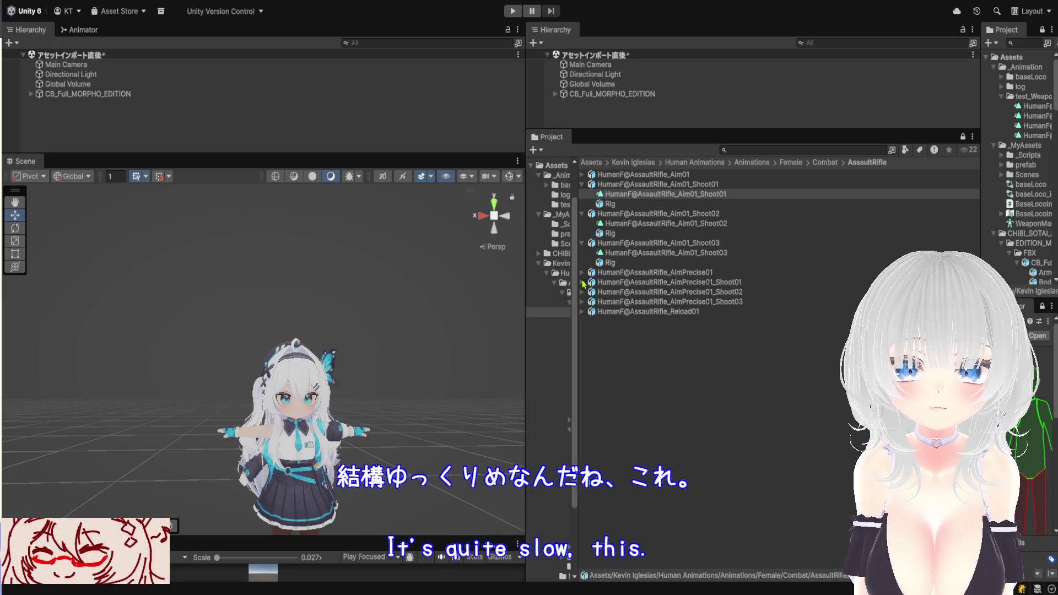
click(583, 282)
click(613, 292)
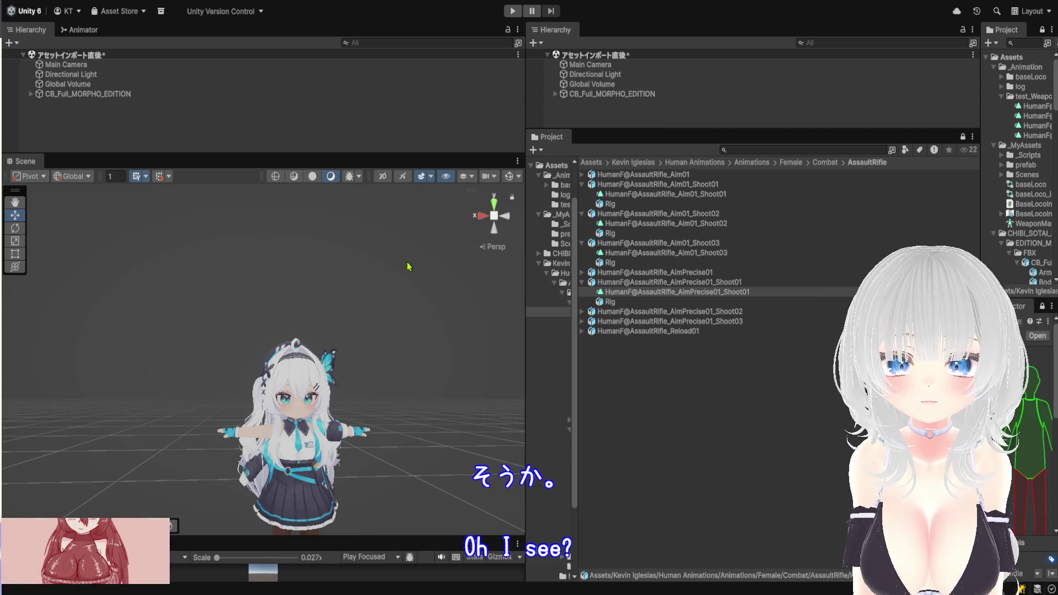
click(693, 195)
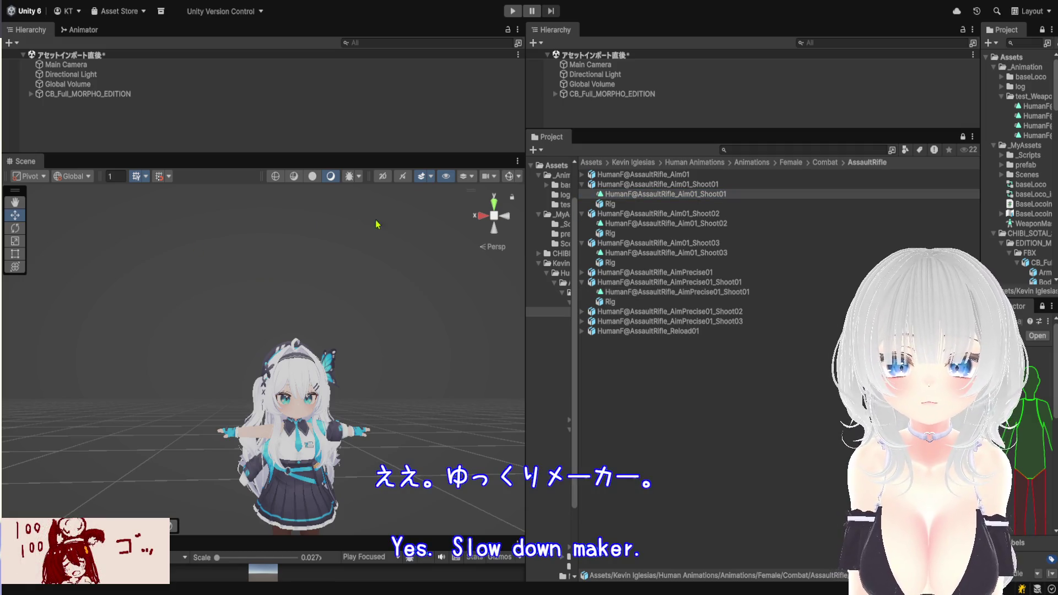
Duplicate the Aim01_Shoot01 clip as a standalone file with Ctrl+D
click(701, 198)
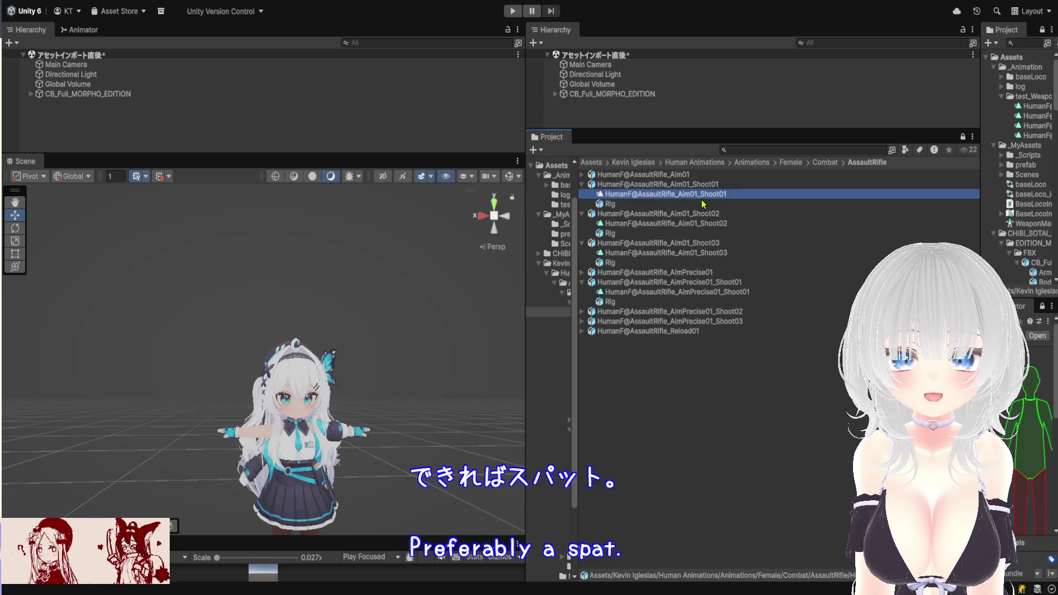
key(ctrl+d)
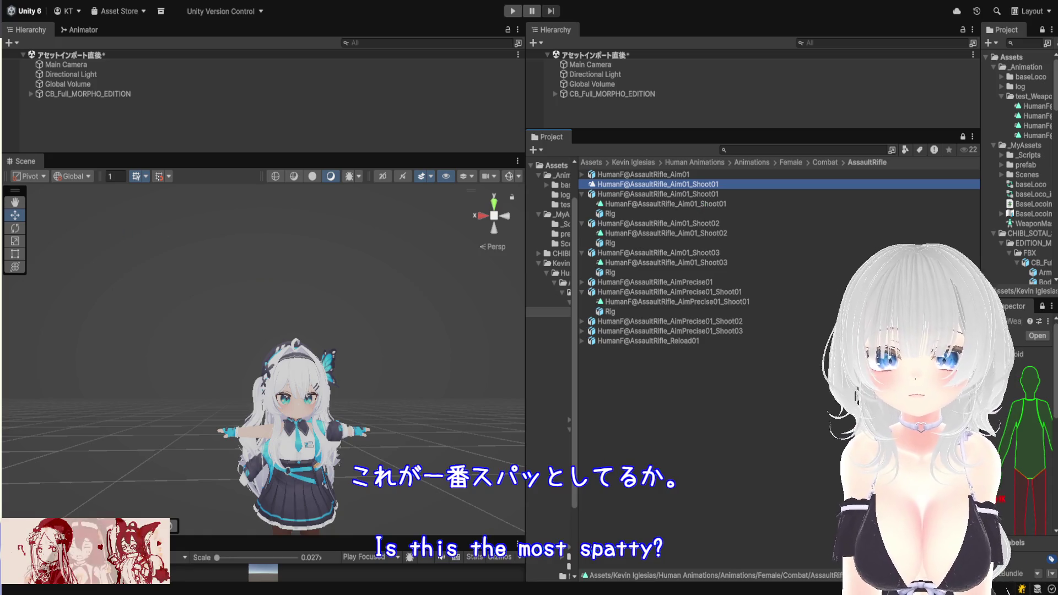
drag(981, 132, 708, 132)
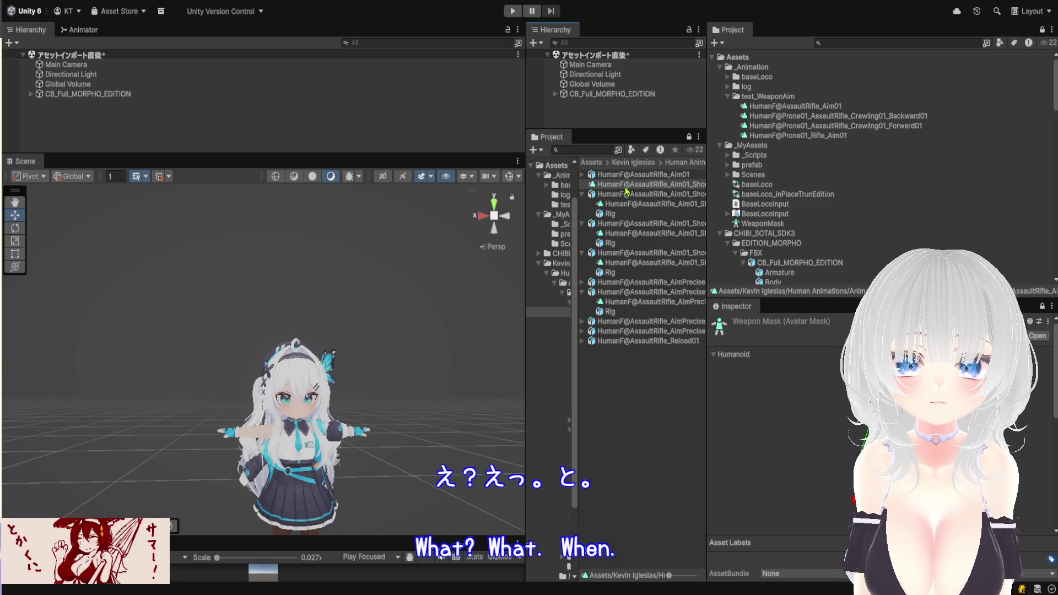
Move the copied Aim01_Shoot01 clip into the test_WeaponAim folder
mouse_move(627, 190)
mouse_down()
mouse_move(815, 130)
mouse_move(771, 99)
mouse_up()
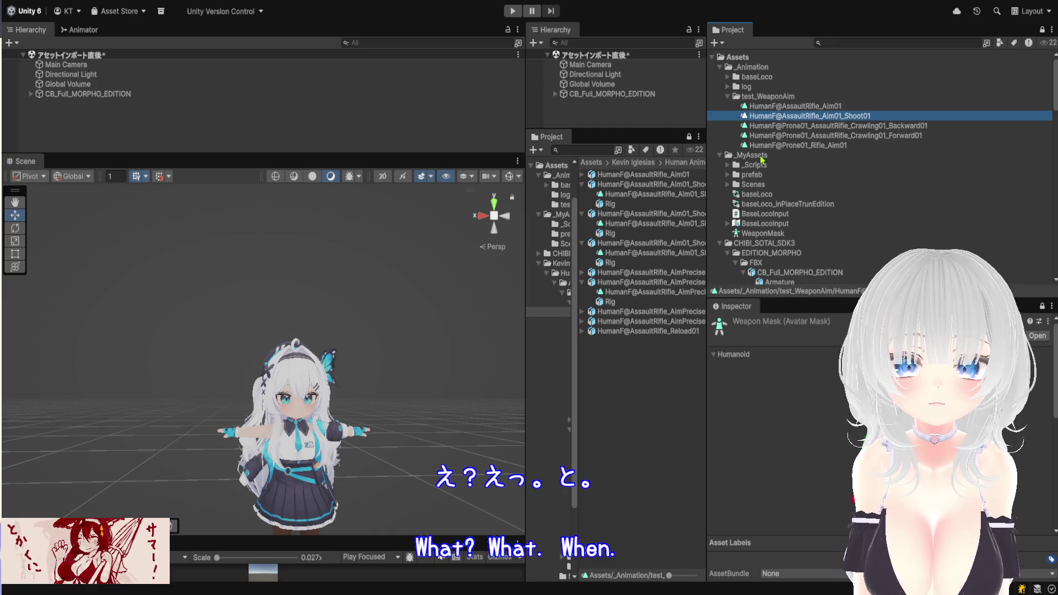
drag(708, 194, 849, 177)
click(824, 163)
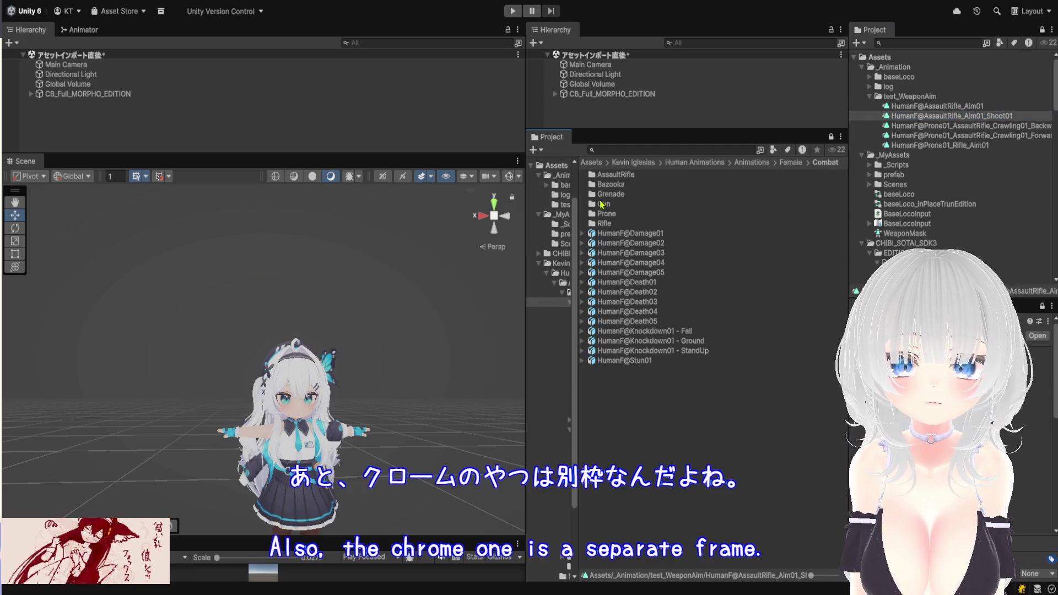
Duplicate the Prone01 AssaultRifle Aim01_Shoot01 clip and move the copy into test_WeaponAim
click(617, 216)
double_click(617, 215)
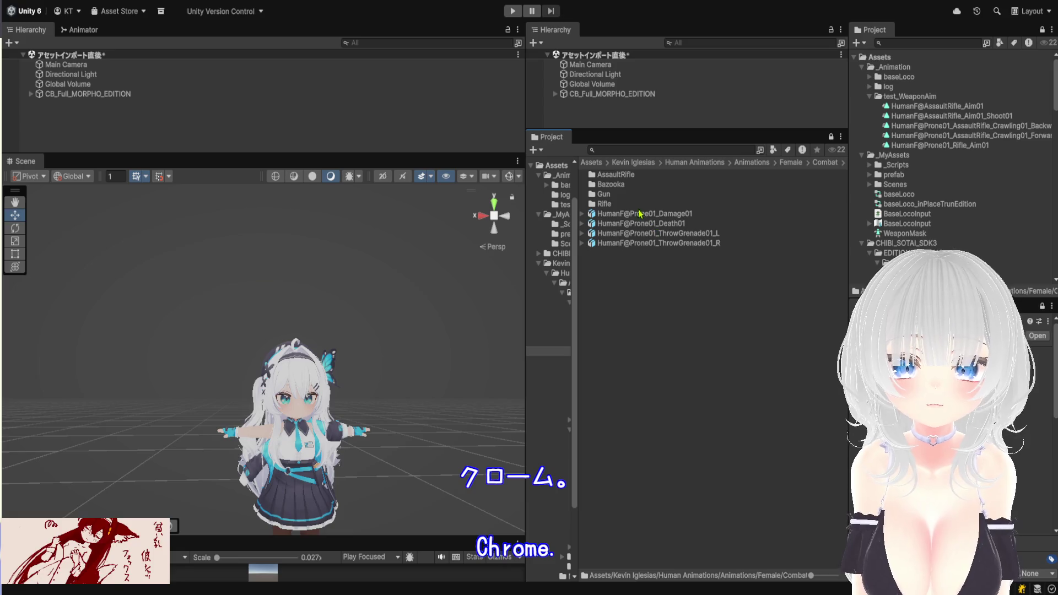
double_click(639, 175)
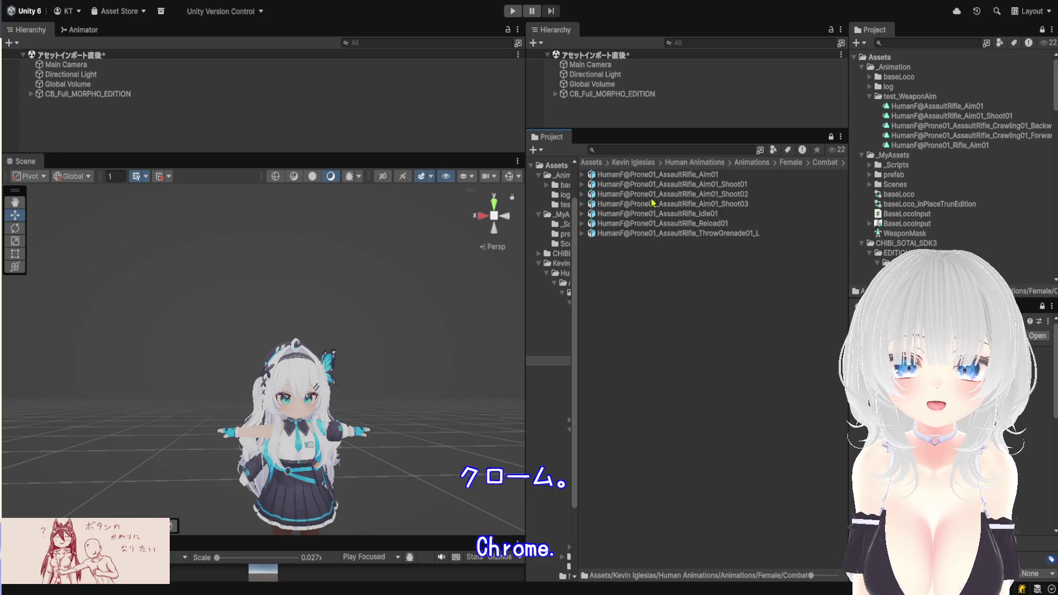
click(581, 184)
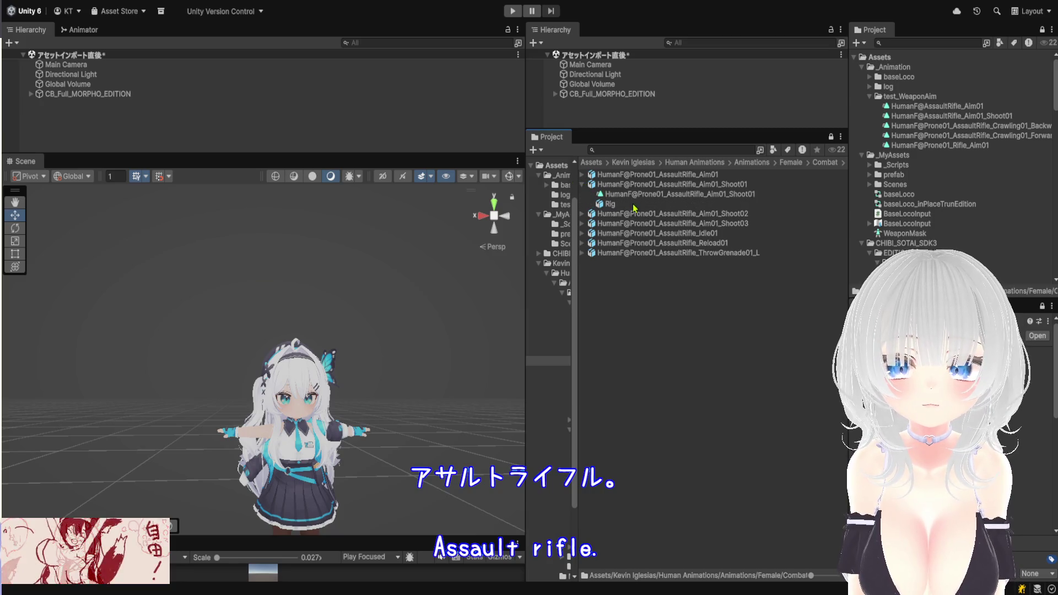
click(635, 195)
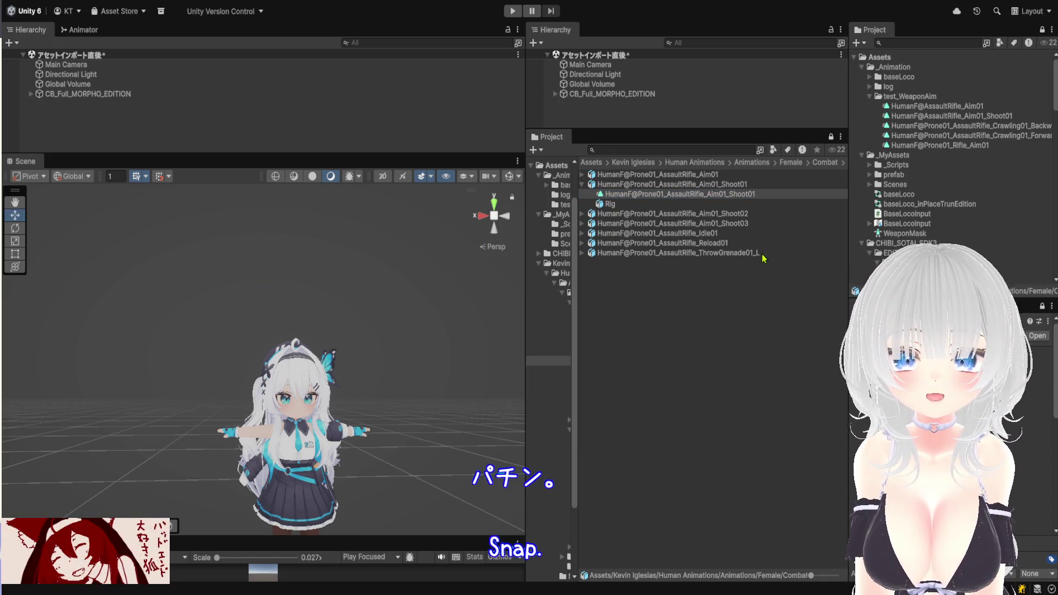
click(702, 196)
key(ctrl+d)
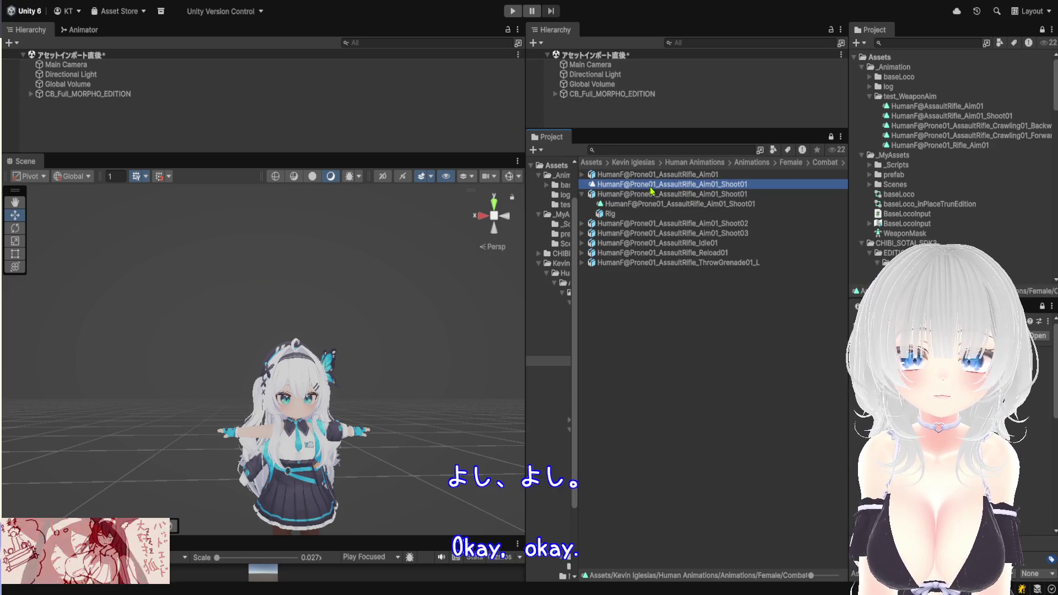
drag(652, 192, 910, 96)
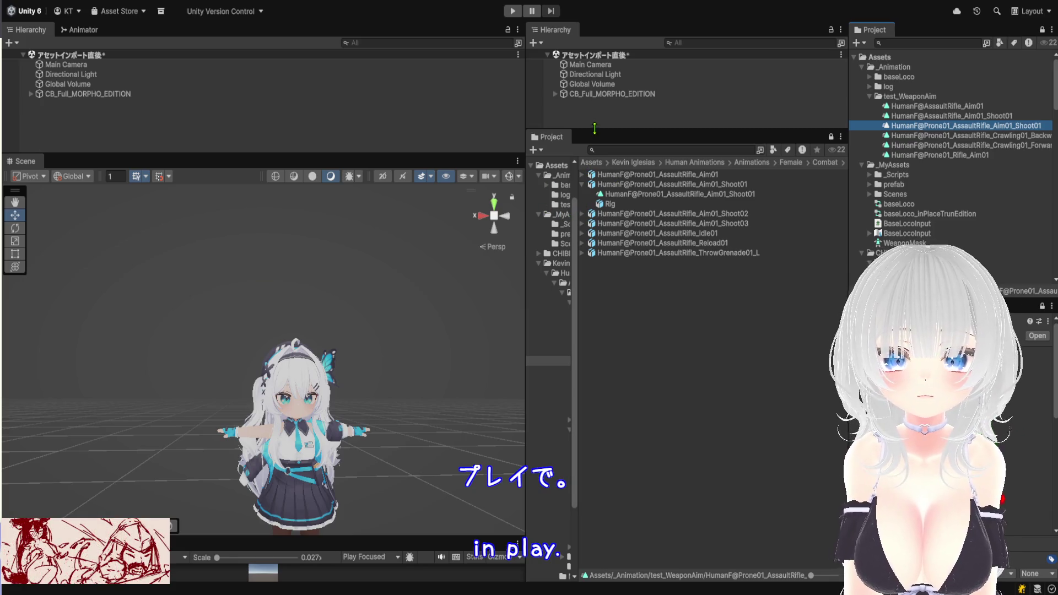
drag(595, 128, 595, 254)
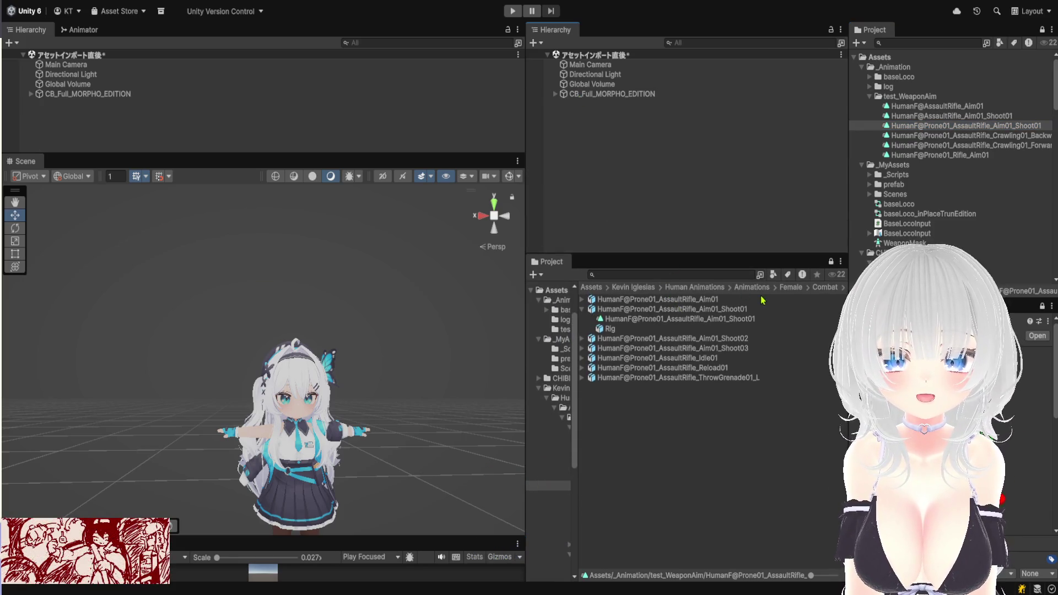
drag(525, 309, 322, 310)
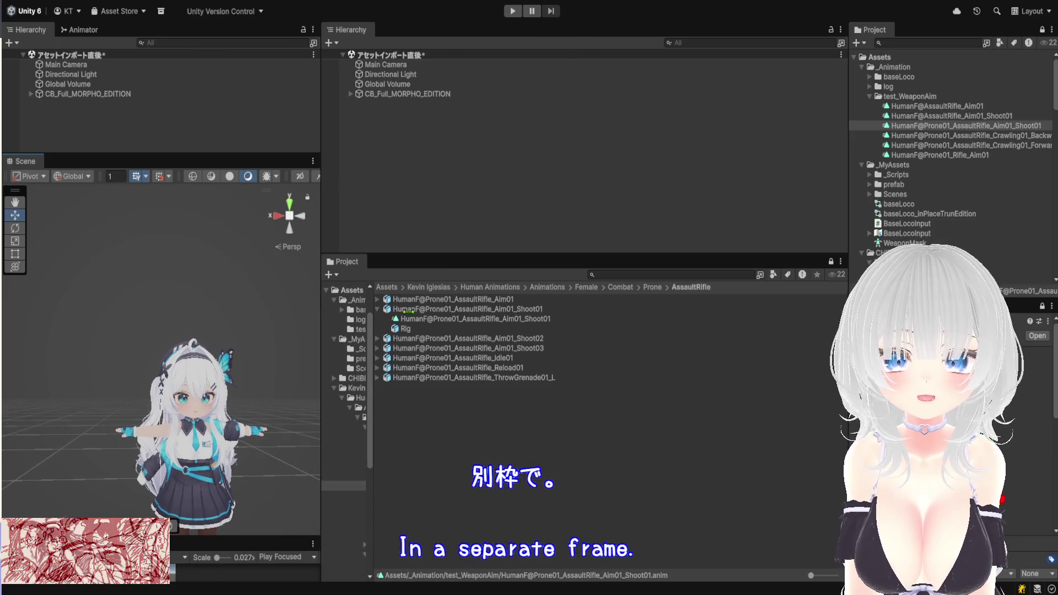
Select baseLoco_inPlaceTrunEdition in _MyAssets and enlarge the Animator to show its WeaponLayer states
click(621, 288)
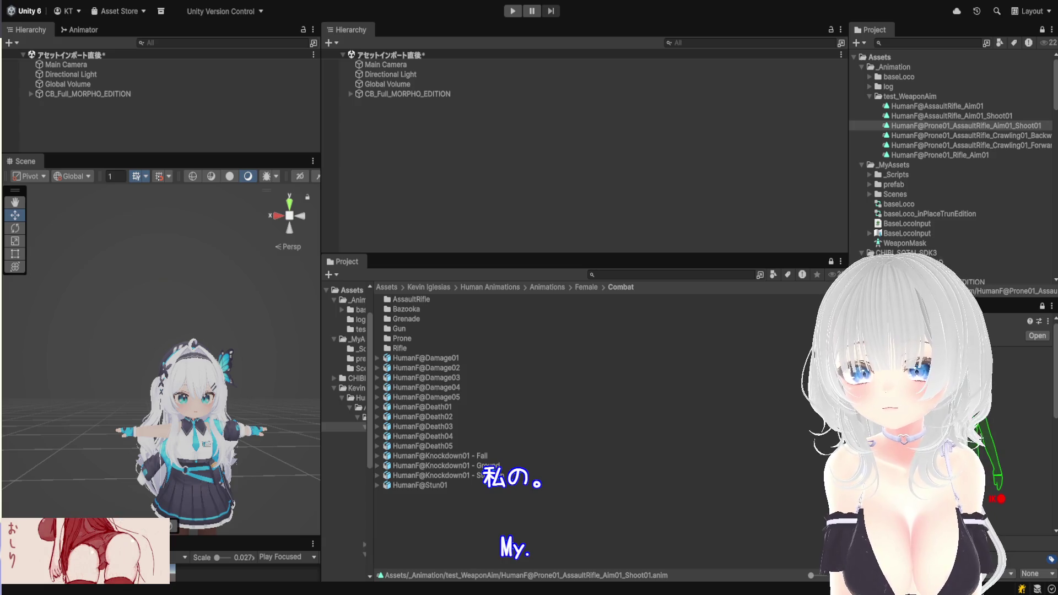
click(893, 165)
click(930, 214)
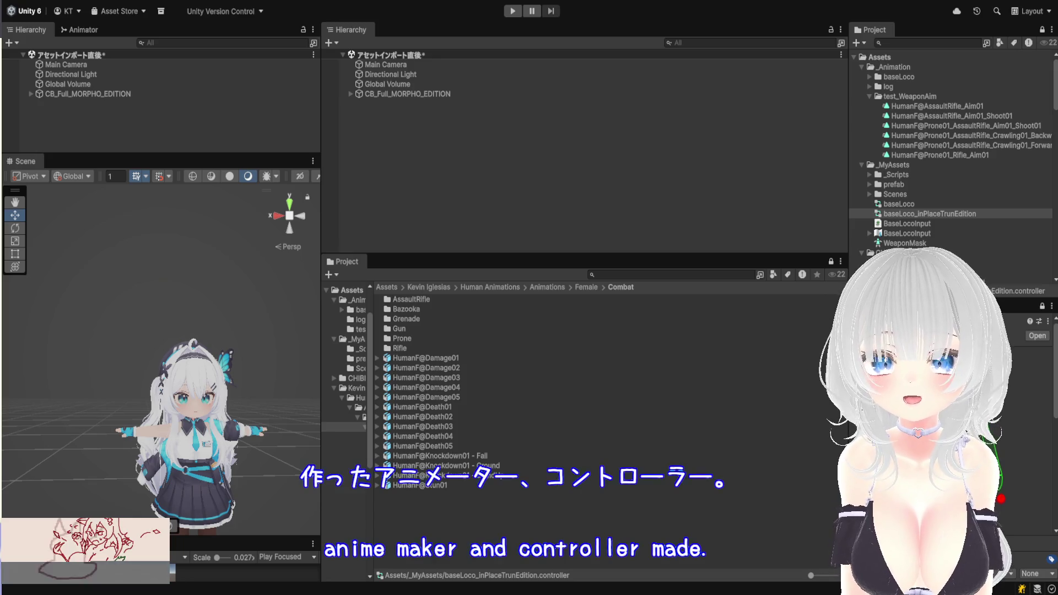
click(102, 30)
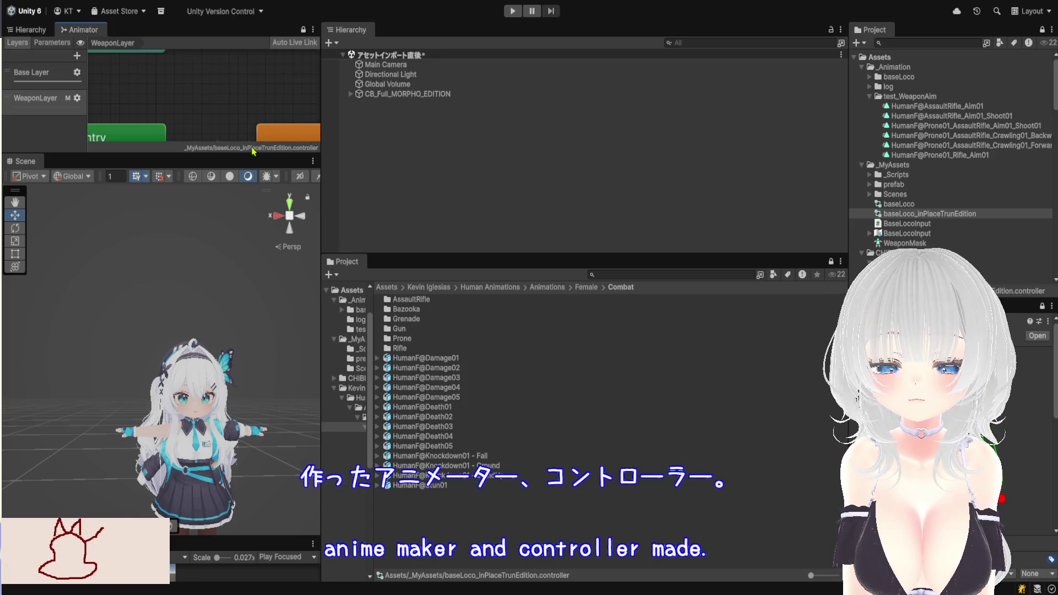
drag(321, 171, 684, 165)
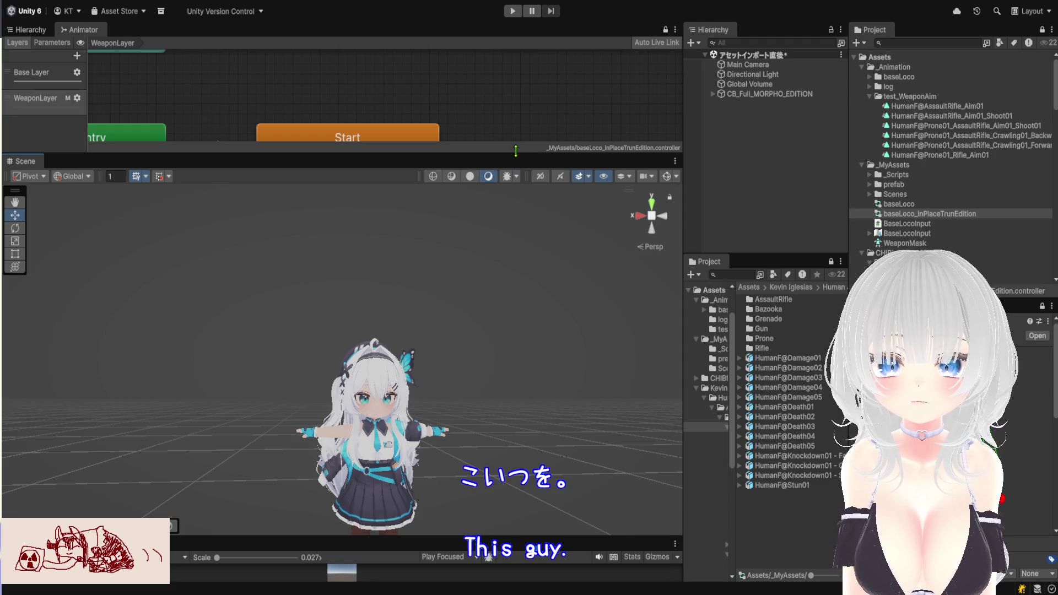
drag(516, 150, 515, 461)
scroll(409, 261, down, 2)
drag(379, 243, 403, 269)
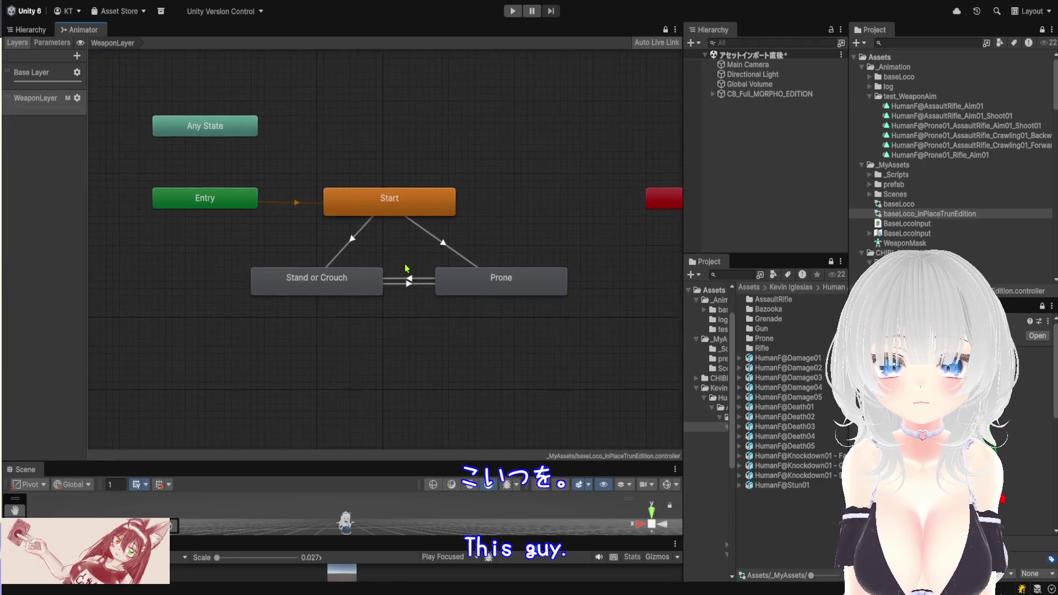
scroll(403, 269, up, 3)
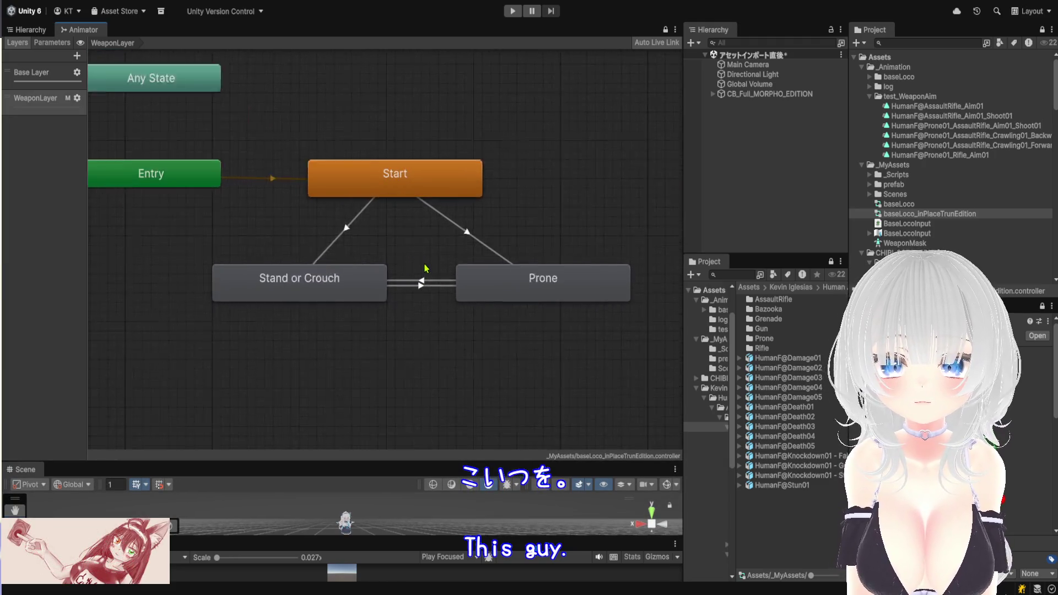
click(52, 107)
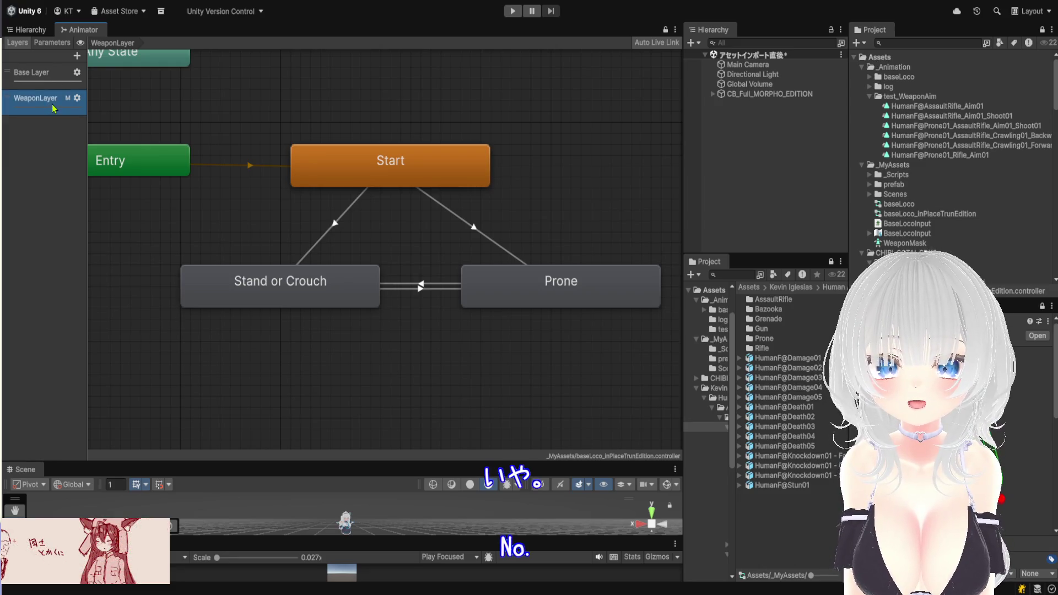
scroll(395, 276, down, 2)
click(494, 292)
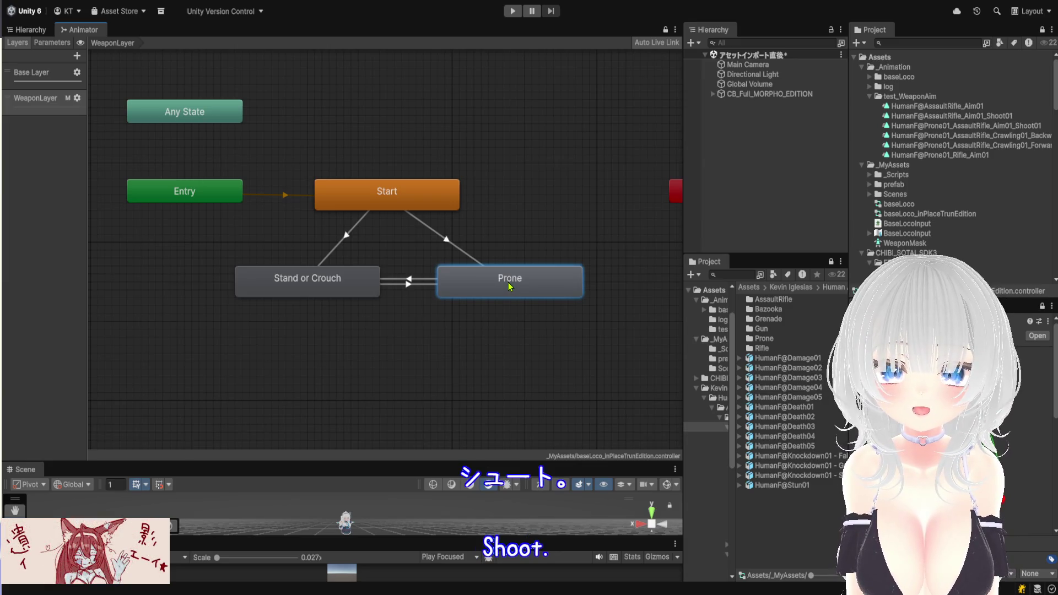
click(340, 292)
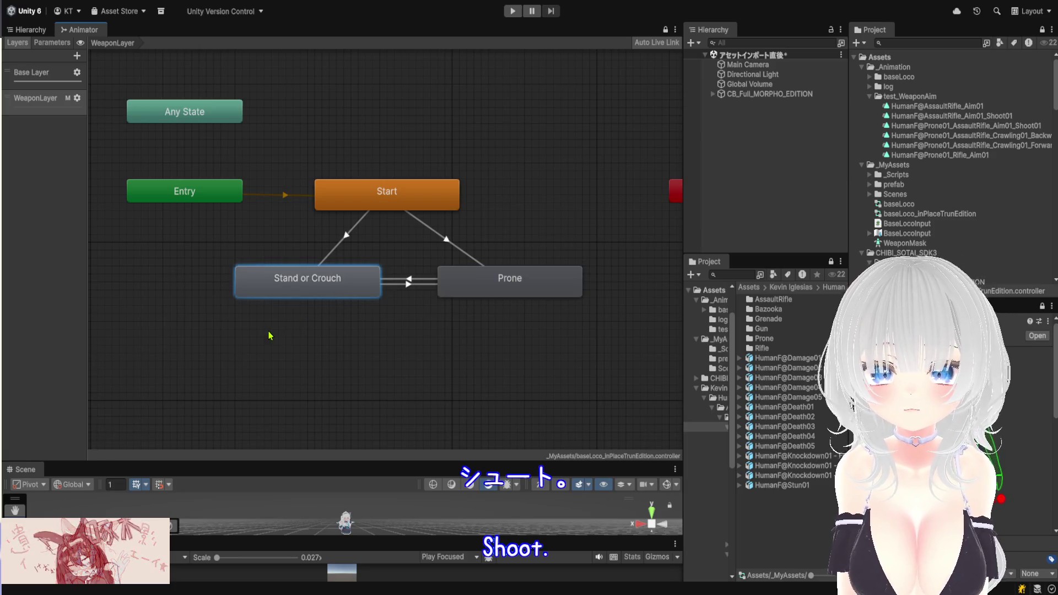
right_click(366, 345)
click(306, 351)
drag(304, 349, 301, 352)
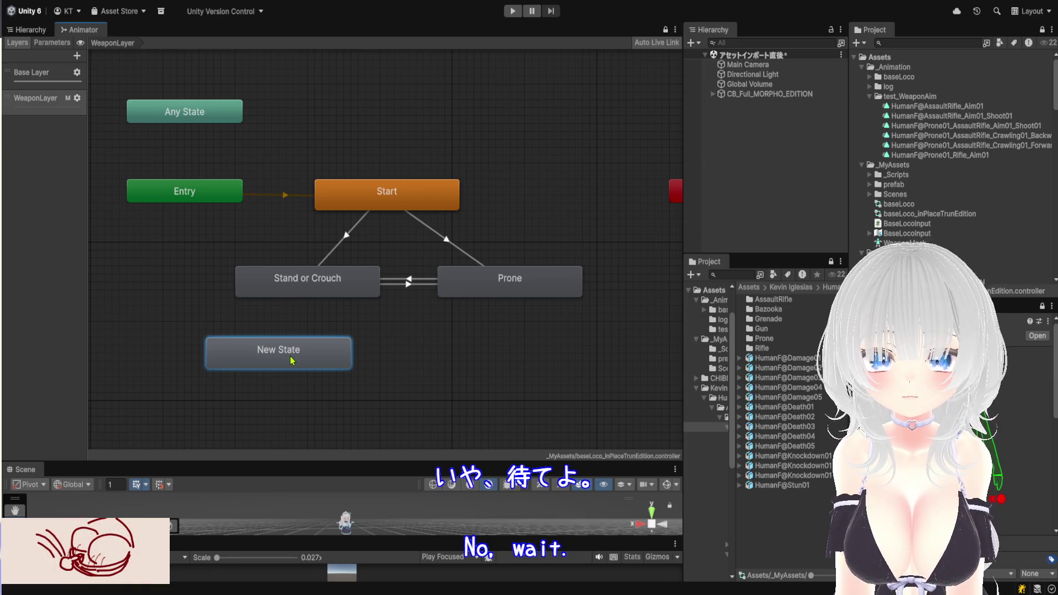
click(315, 287)
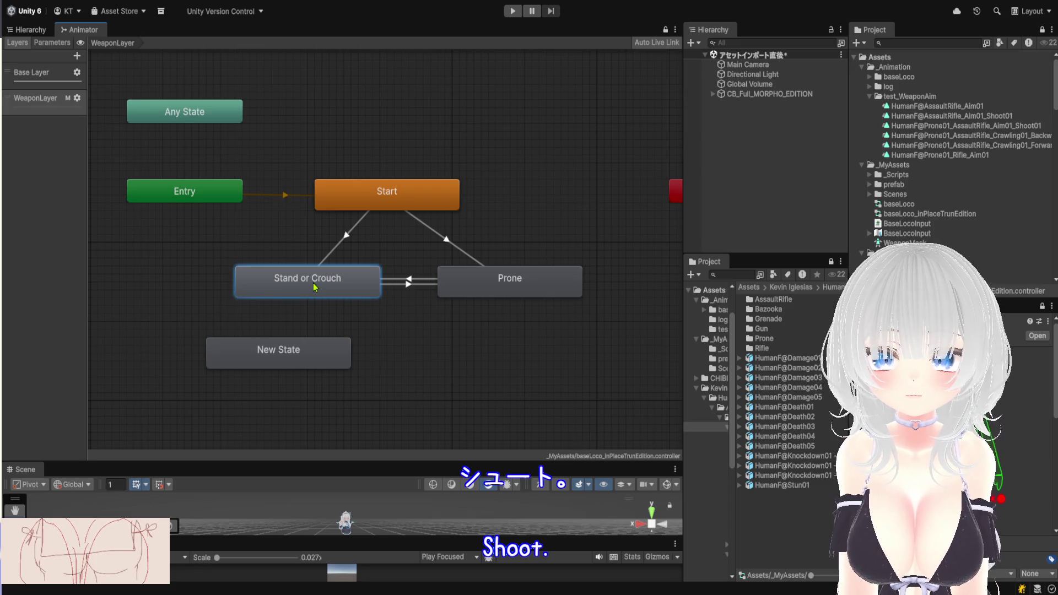
double_click(314, 285)
click(313, 282)
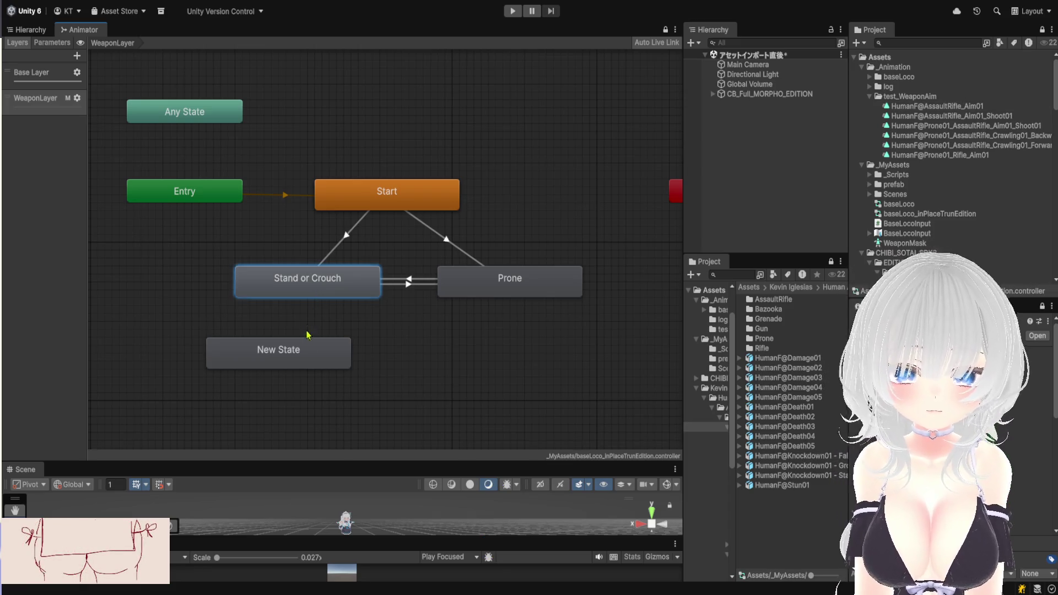
click(304, 355)
key(Delete)
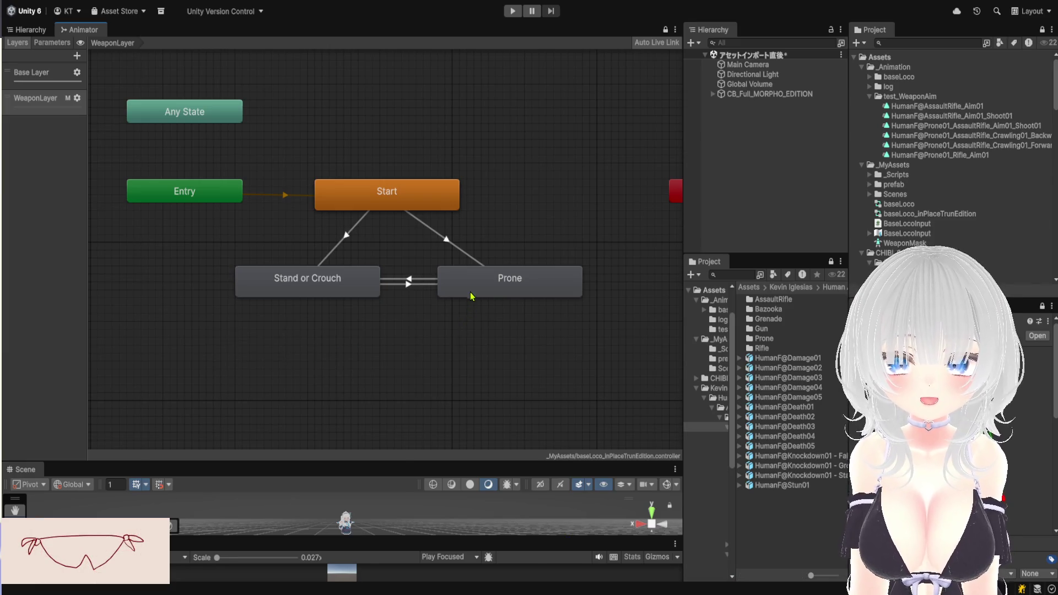
click(471, 295)
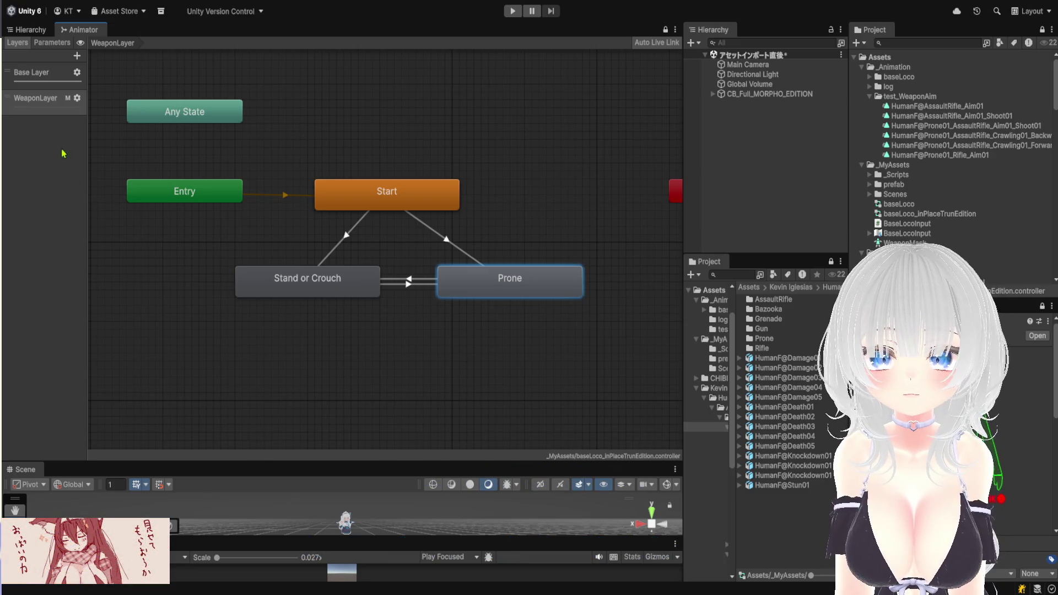
click(77, 56)
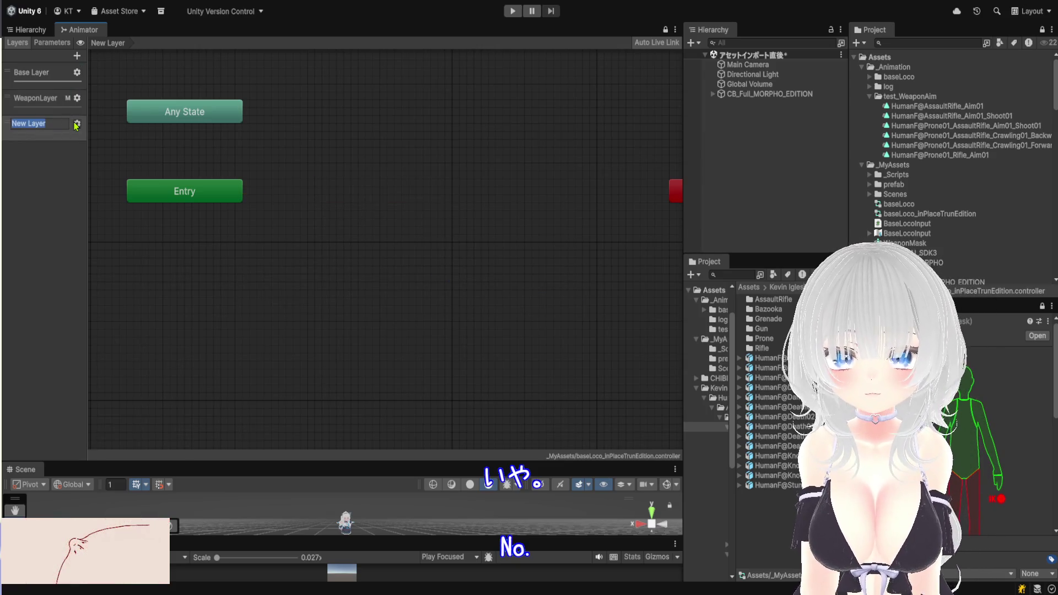
Name a layer isShooting, then delete it and reselect the Prone and Stand or Crouch states
text(IsShootin)
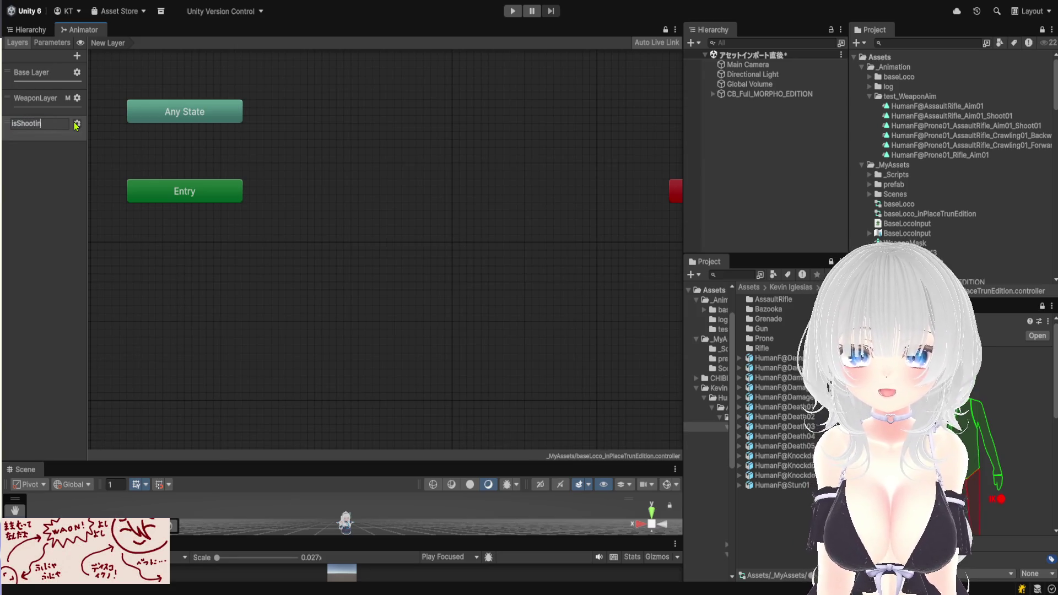
text(g)
key(Return)
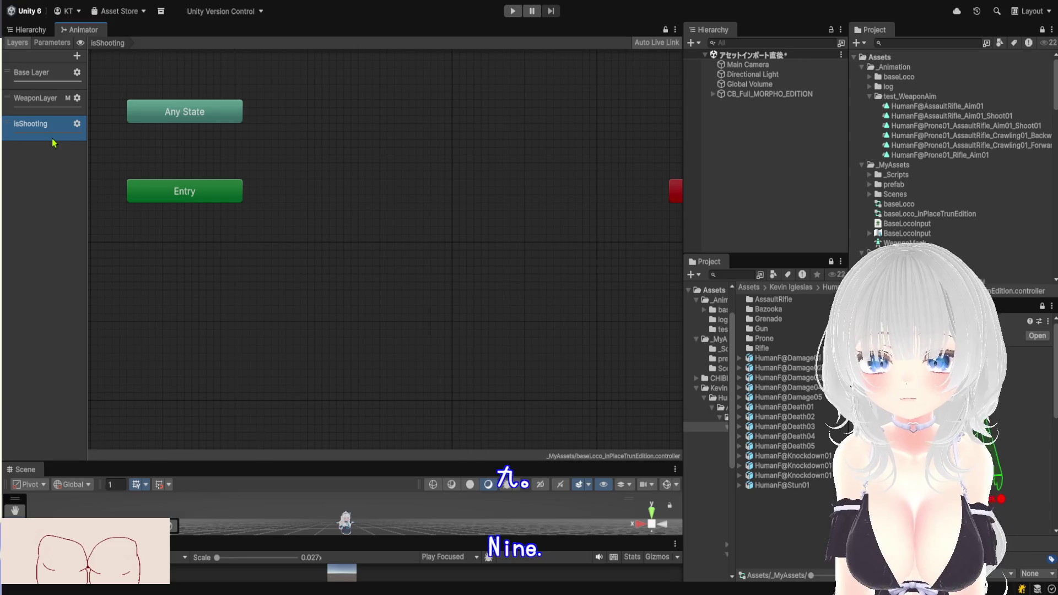
key(Delete)
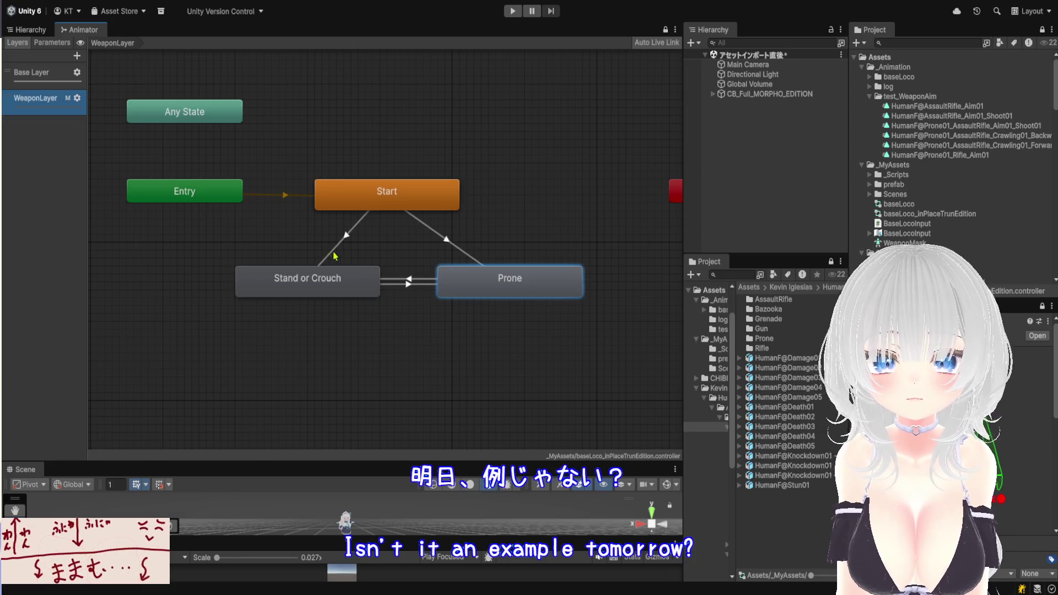
click(449, 295)
click(354, 285)
click(479, 296)
click(342, 282)
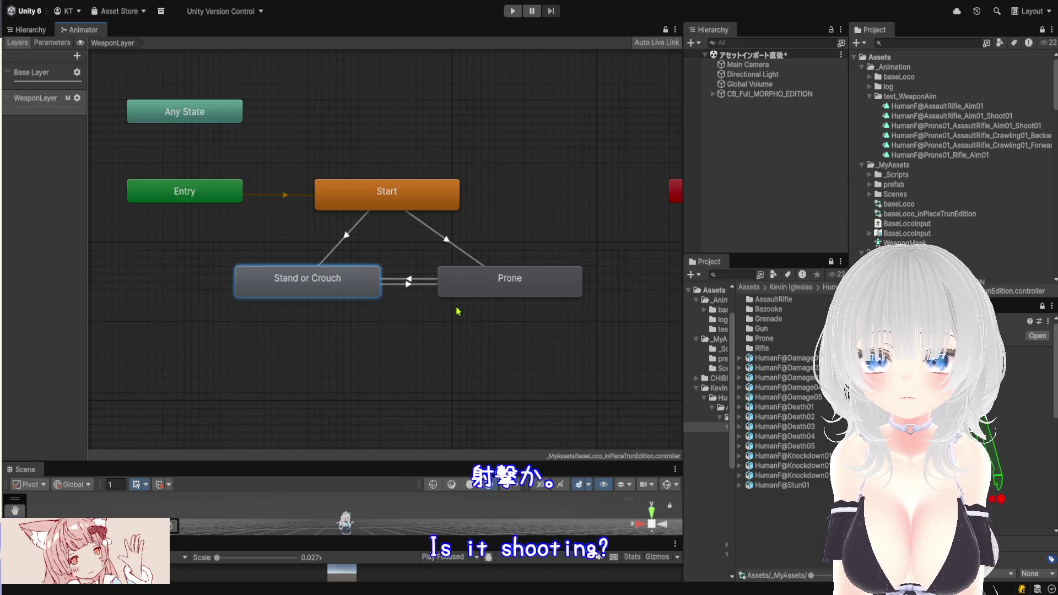
Add another layer to the controller and name it RecoilLayer
click(77, 55)
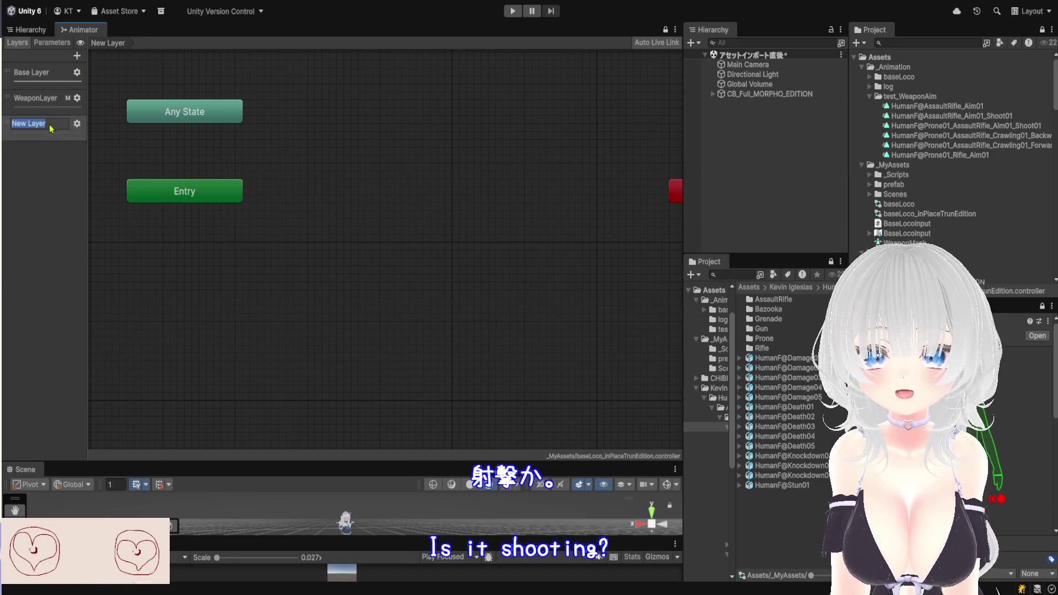
text(Sho)
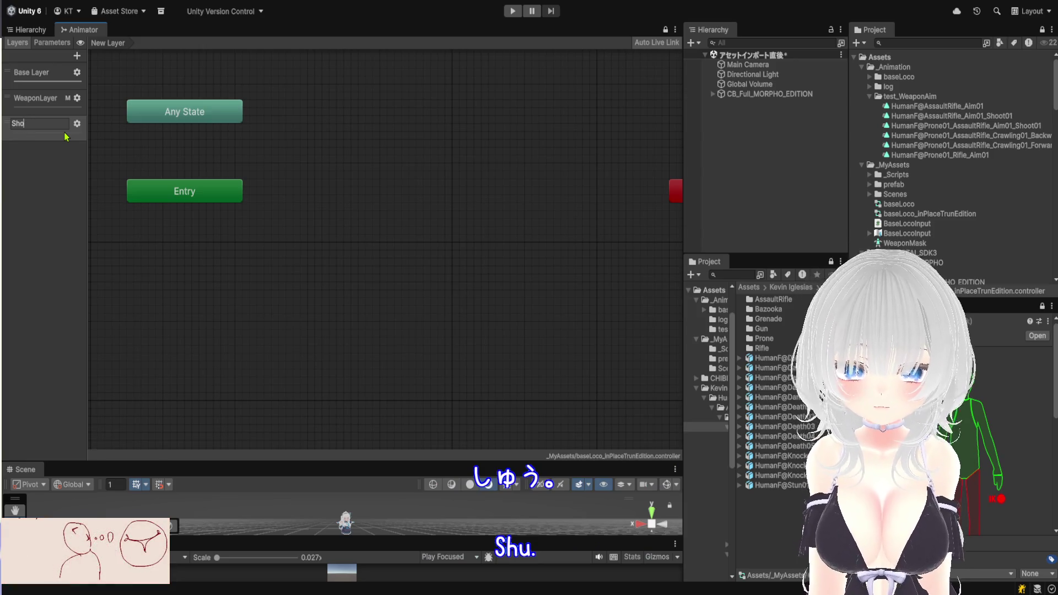
text(oReco)
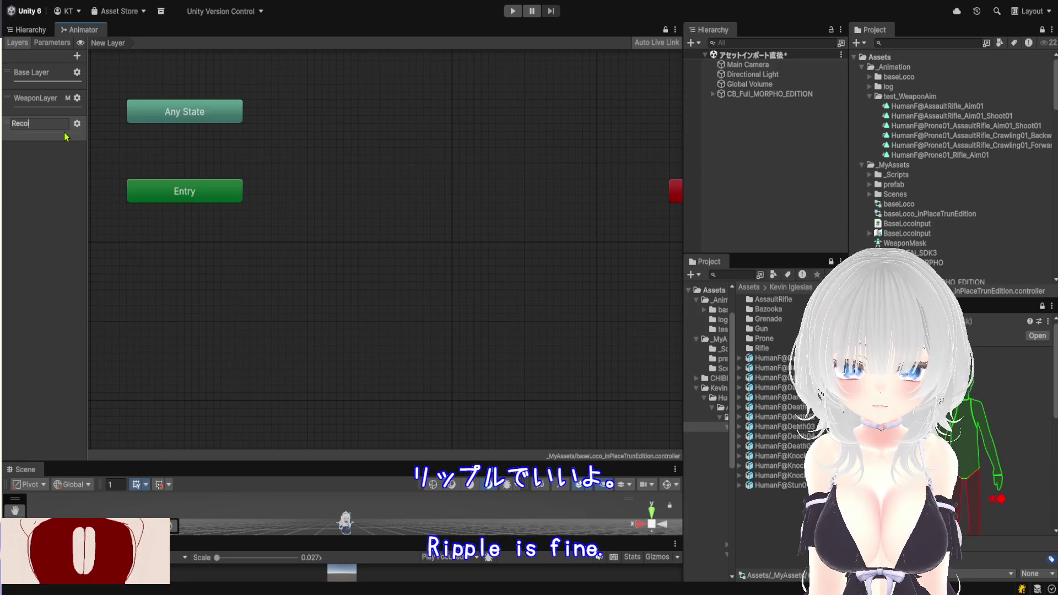
text(ayr)
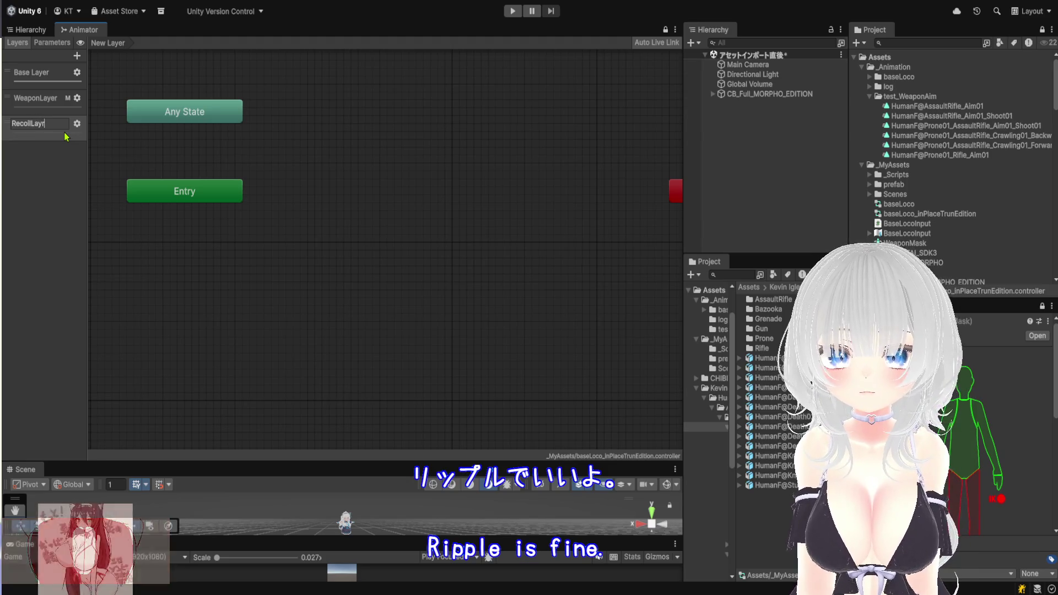
key(BackSpace)
text(er)
key(Return)
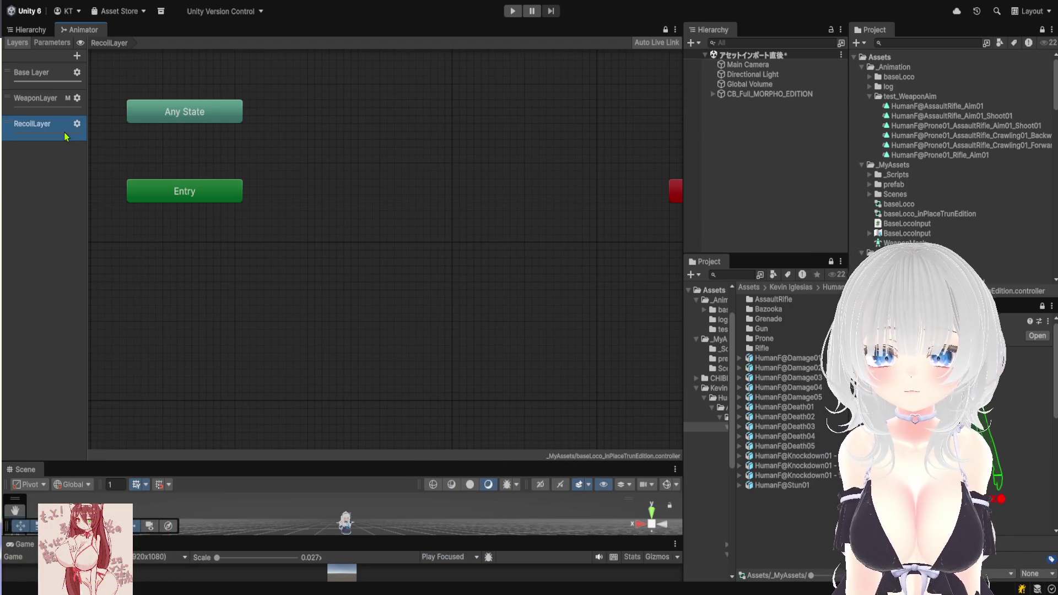
Move the Entry node to the graph centre and discard a stray state created below it
scroll(386, 241, up, 4)
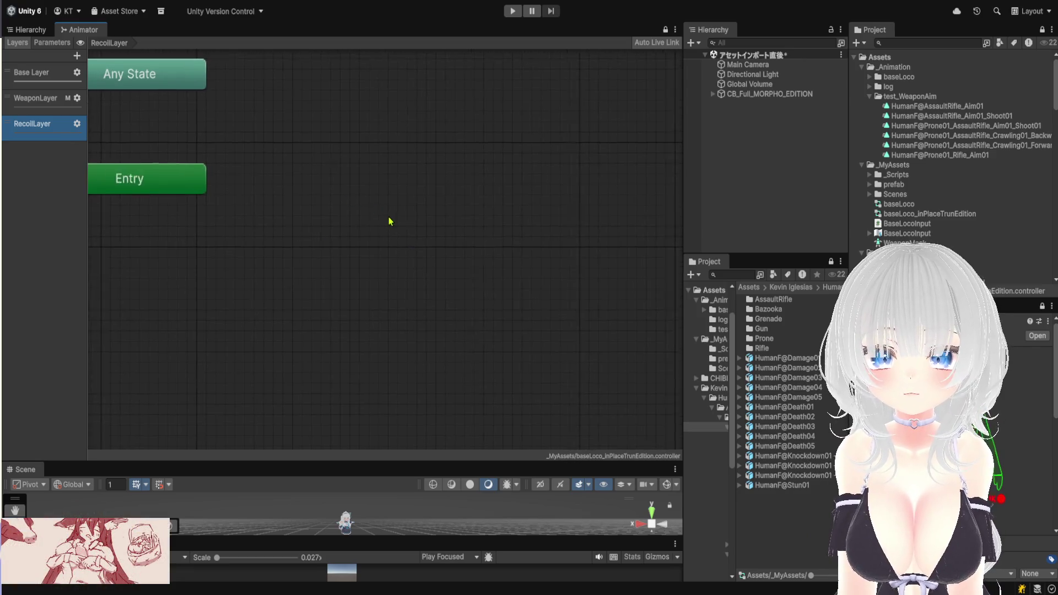
mouse_move(236, 199)
mouse_down()
mouse_move(429, 199)
mouse_move(464, 186)
mouse_move(462, 177)
mouse_up()
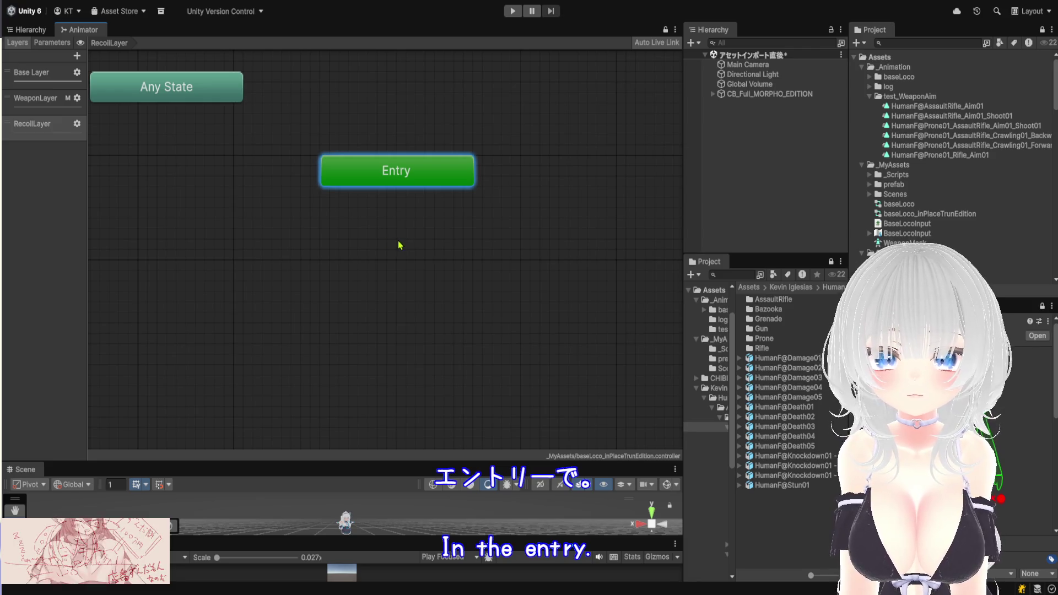
mouse_move(473, 250)
mouse_down()
mouse_move(443, 249)
mouse_move(412, 230)
mouse_up()
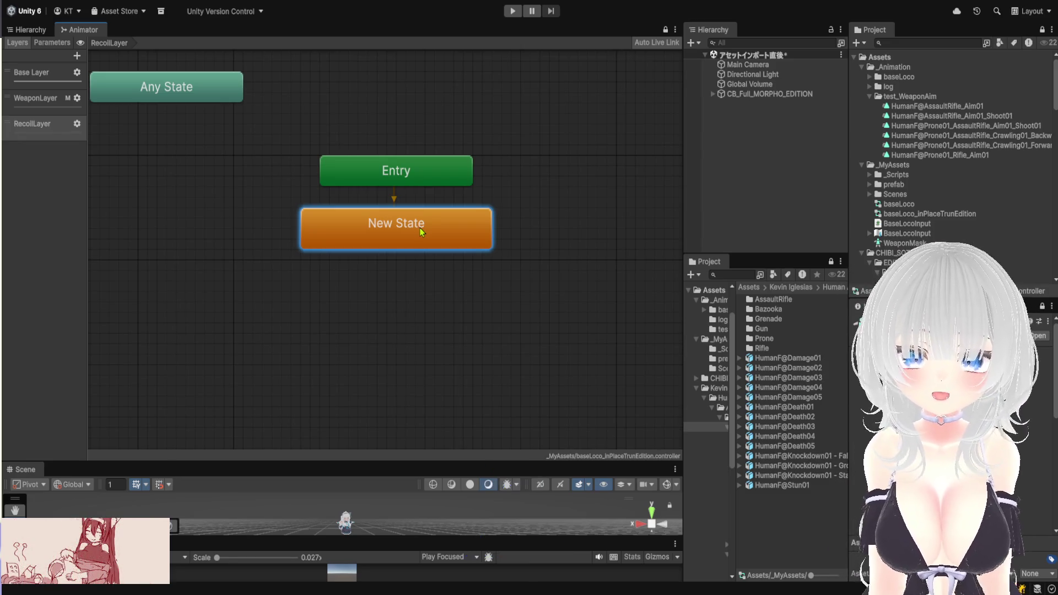
key(Delete)
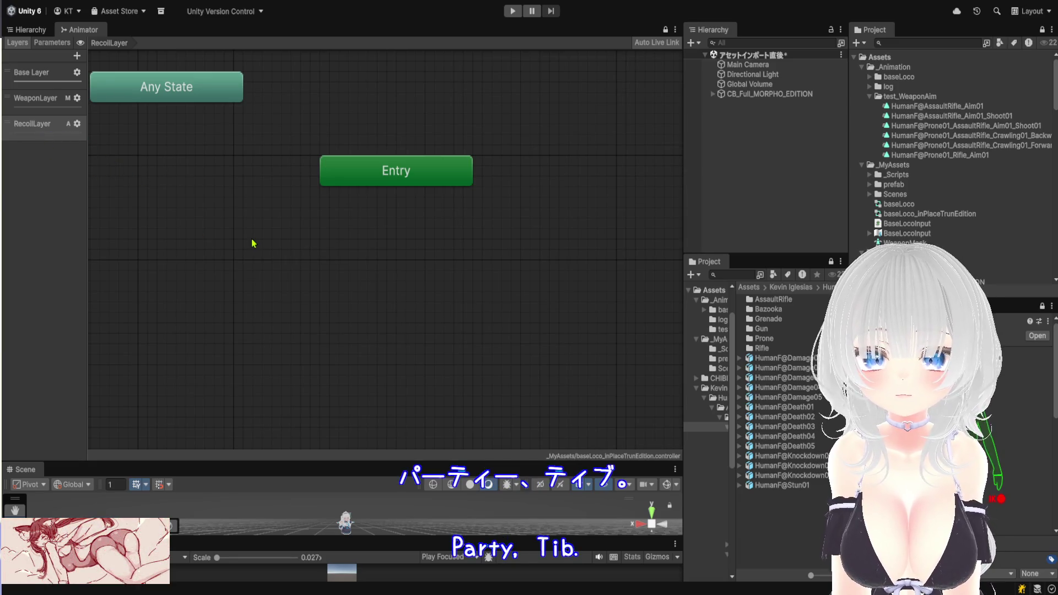
Add an empty default state named Start under Entry, and paste a second state below-left of it
click(404, 182)
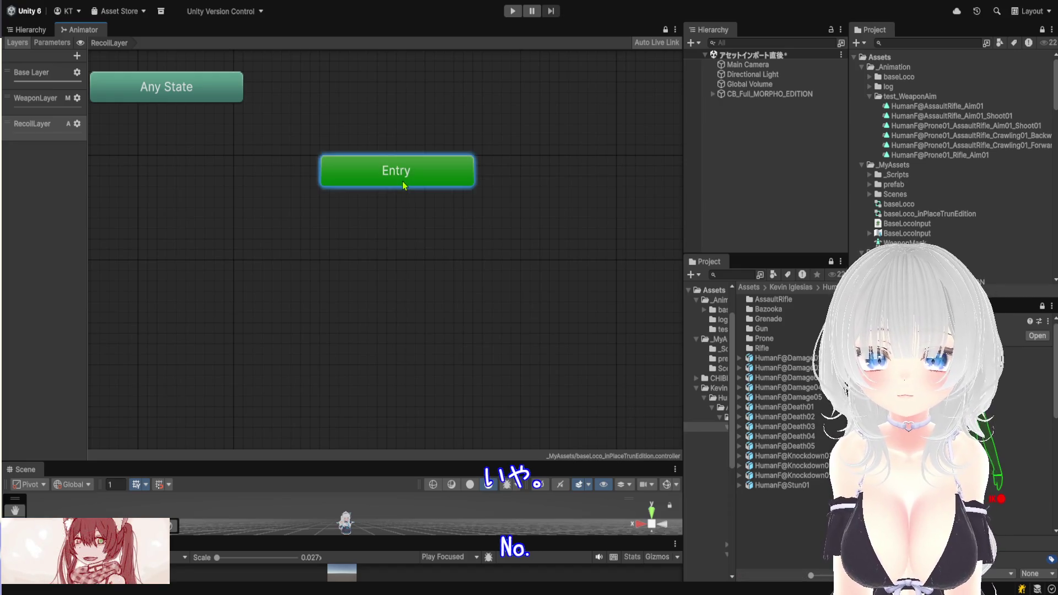
right_click(572, 238)
click(700, 245)
drag(514, 251, 433, 233)
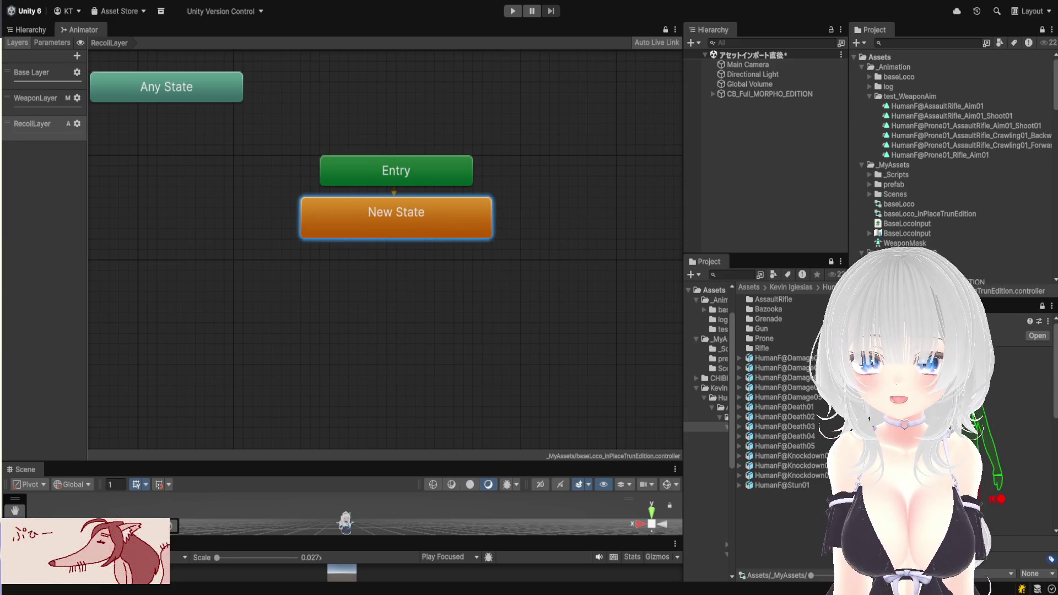
text(Start)
key(Return)
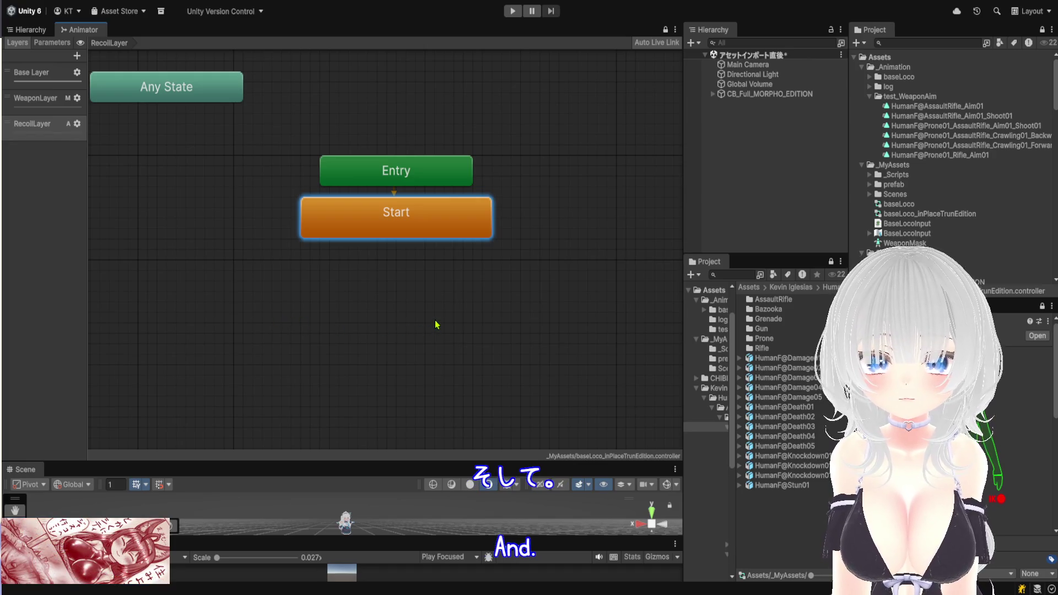
key(ctrl+v)
drag(383, 319, 313, 276)
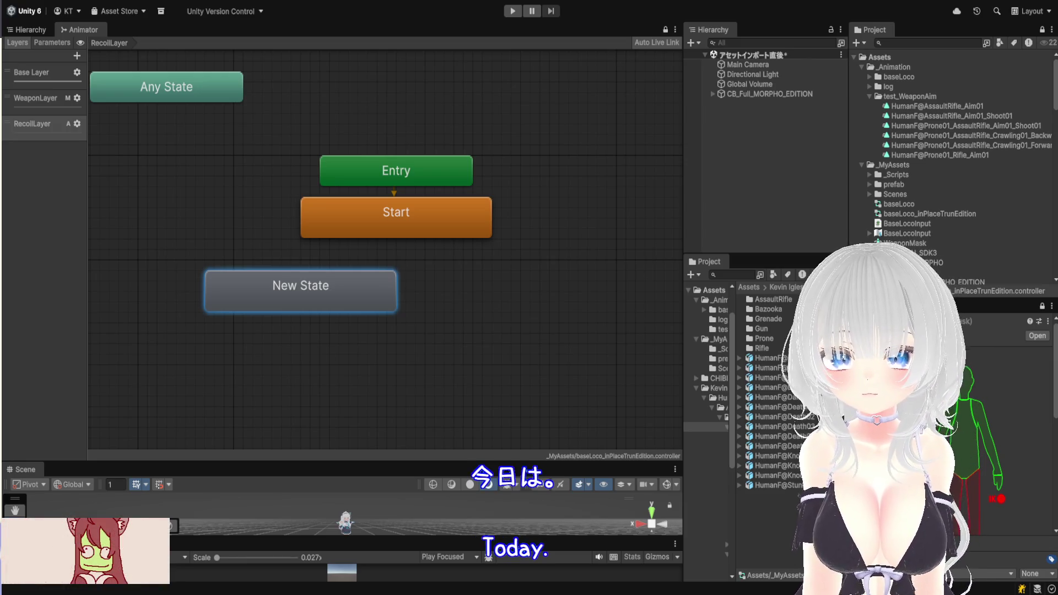
Name the state Stand or Crouch and add a Prone state beside it
key(Return)
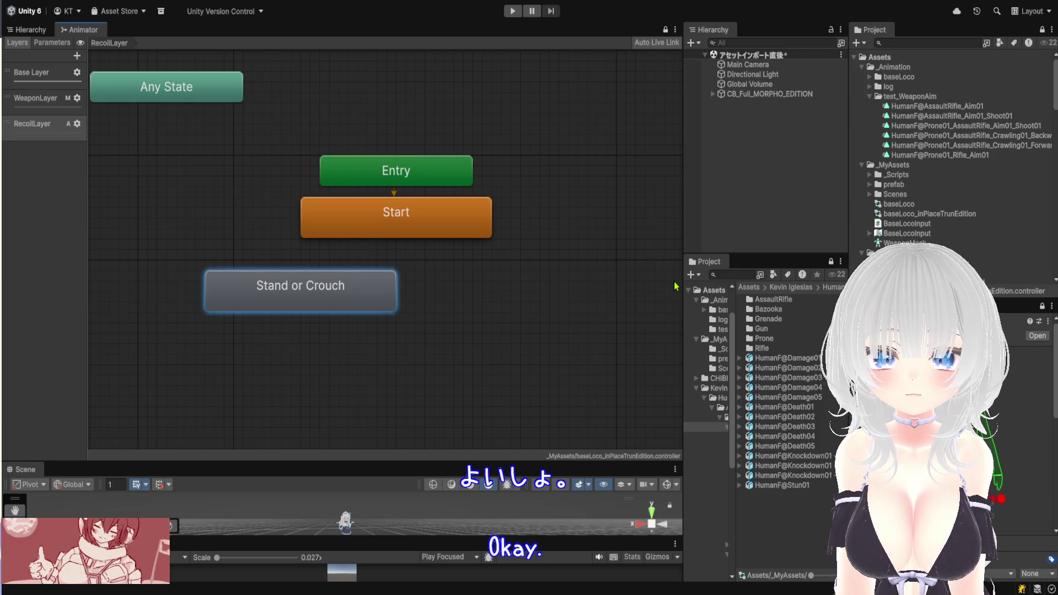
key(ctrl+v)
mouse_move(598, 291)
mouse_down()
mouse_move(524, 279)
mouse_move(519, 289)
mouse_up()
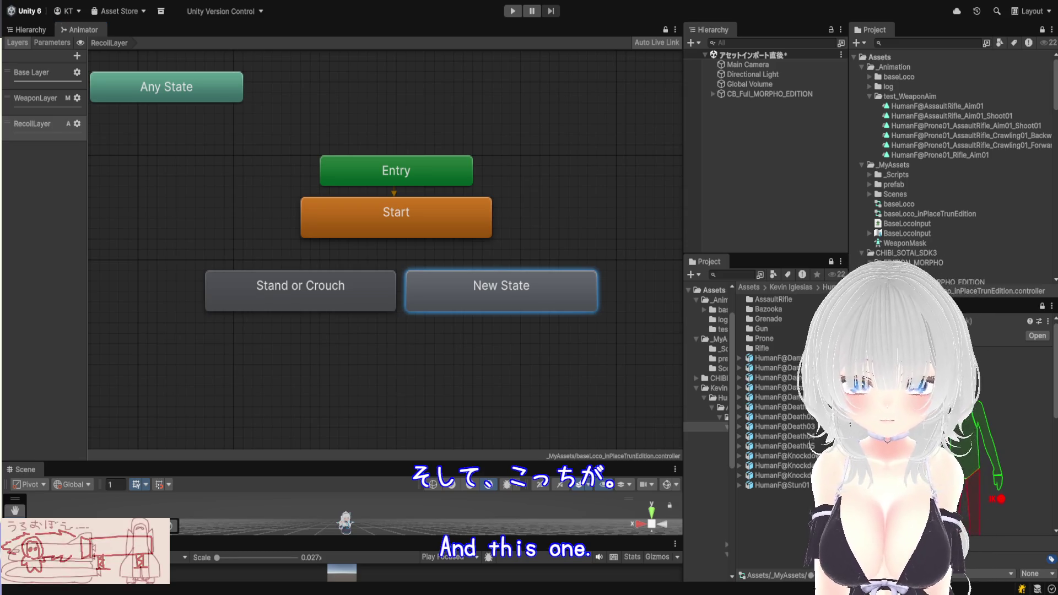
key(Return)
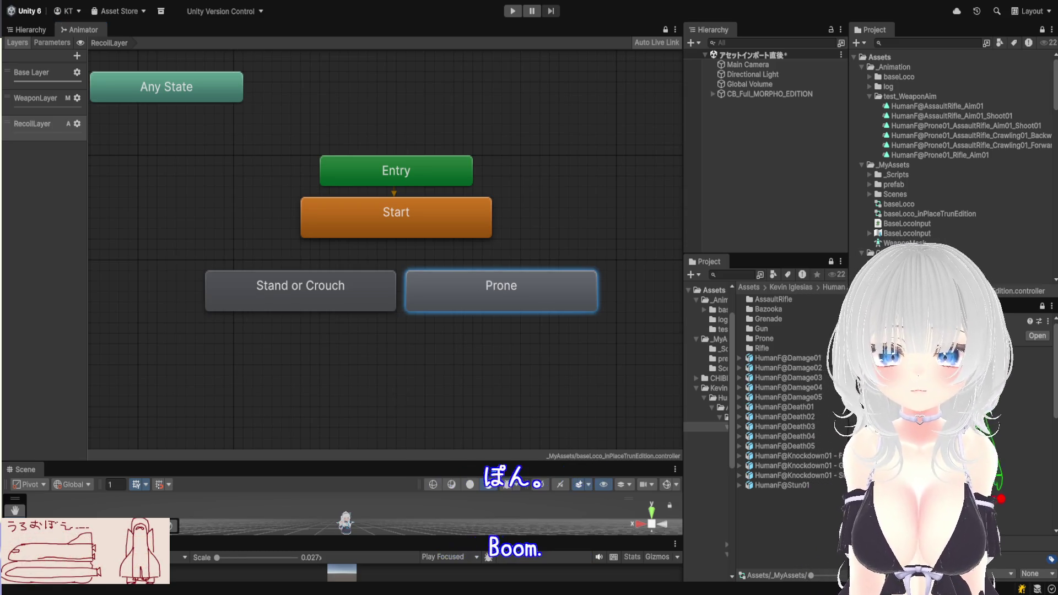
Make transitions from Start to Stand or Crouch and from Start to Prone
scroll(414, 247, up, 2)
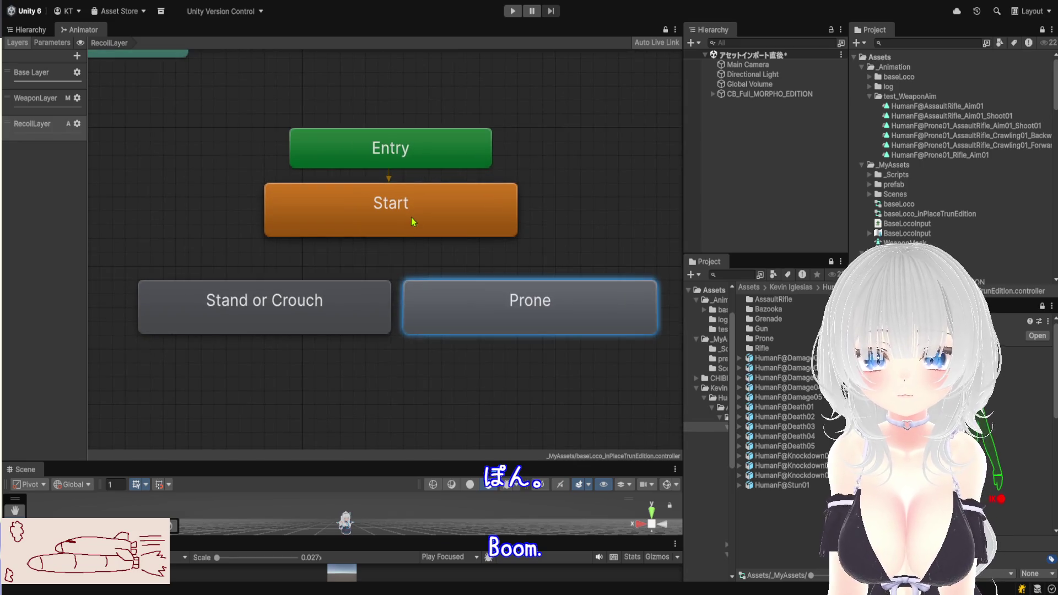
click(412, 220)
click(267, 317)
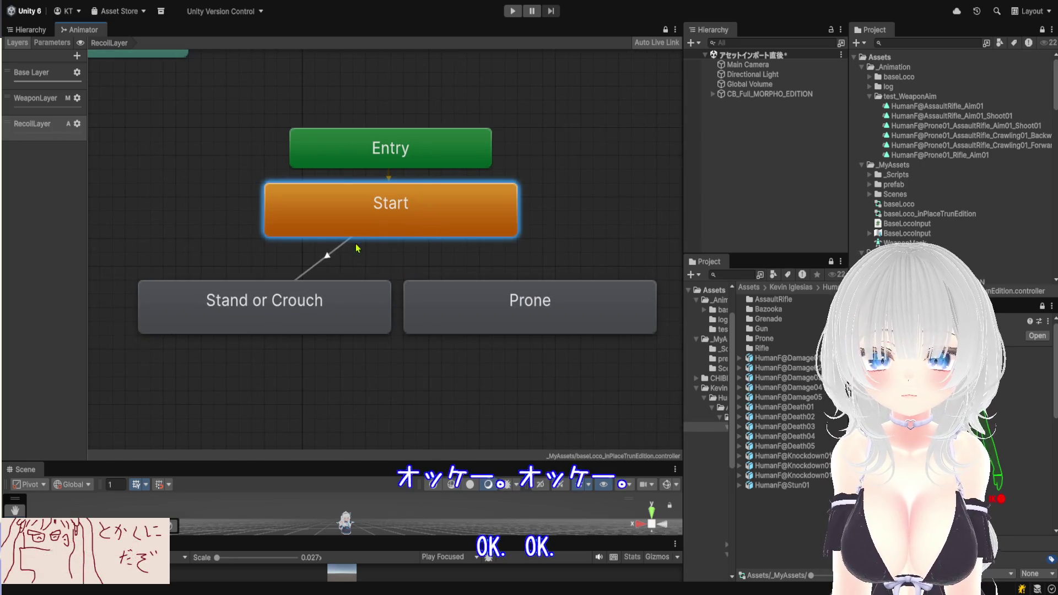
right_click(400, 235)
click(434, 241)
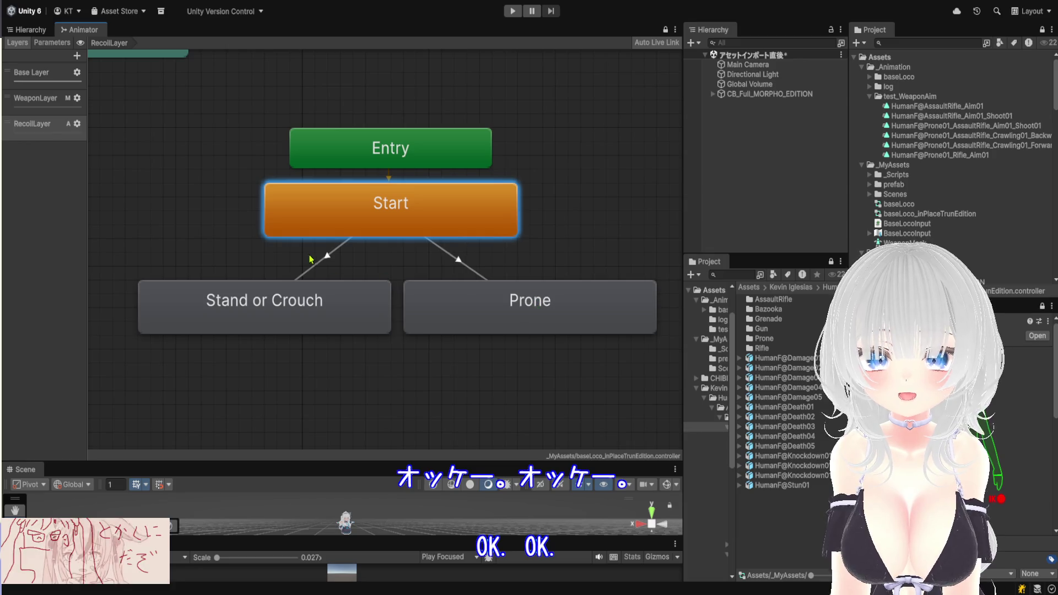
click(537, 306)
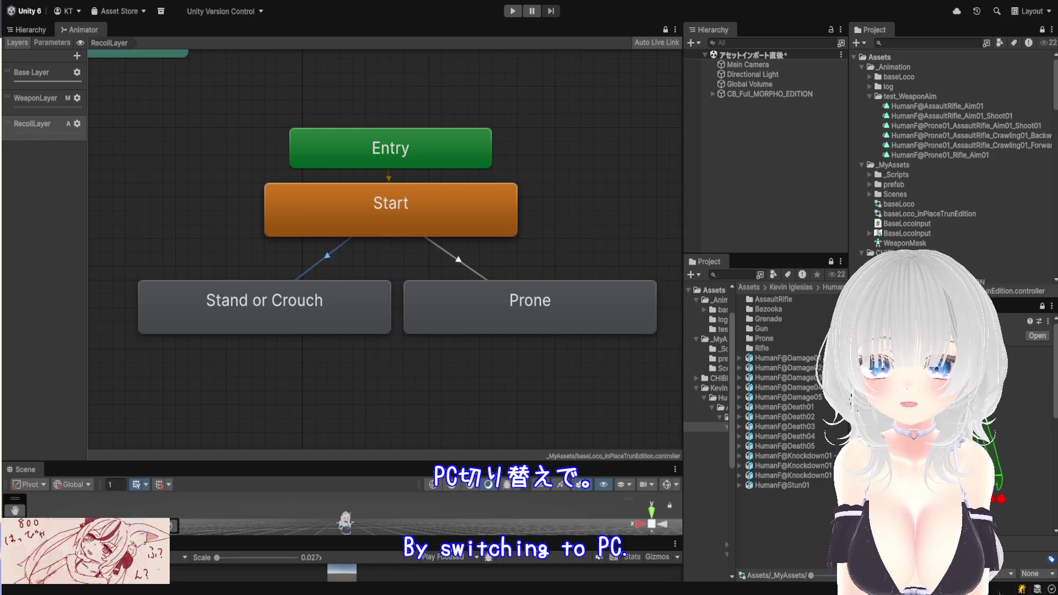
click(458, 260)
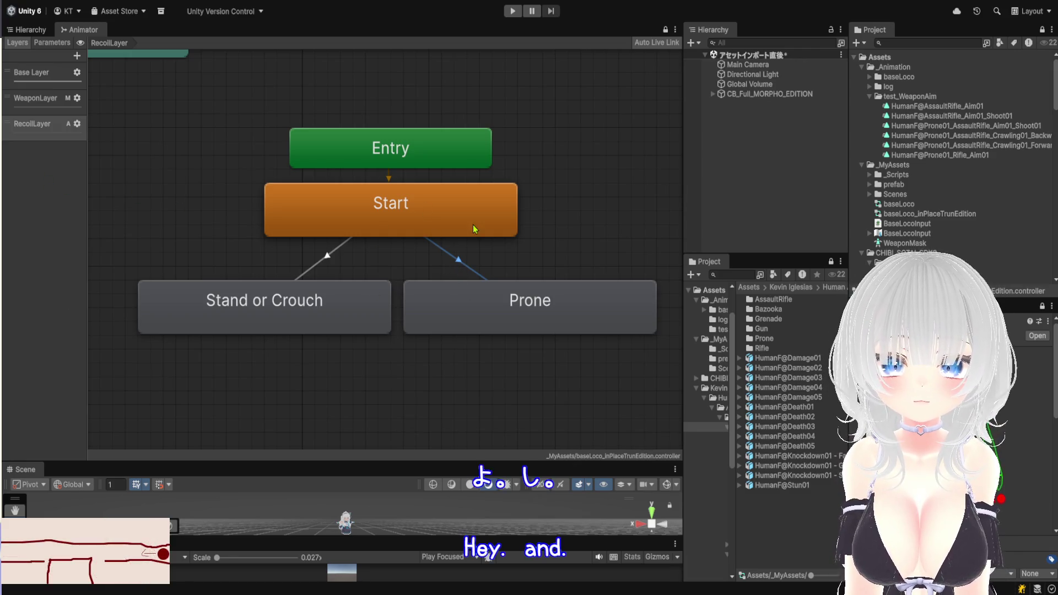
click(772, 94)
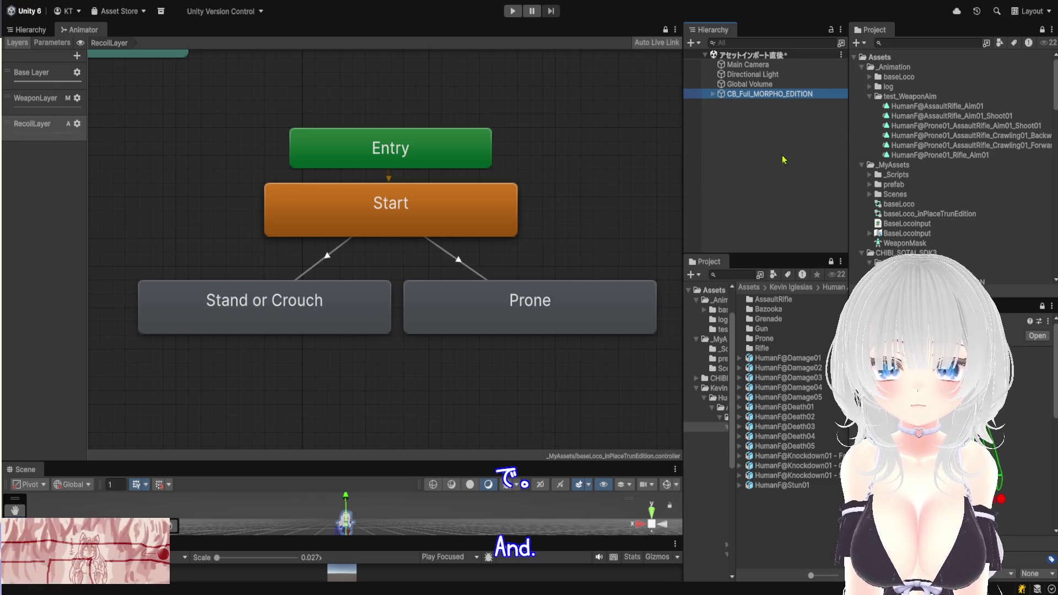
Enlarge the Scene view, select BaseLocoInput, then select CB_Full_MORPHO_EDITION in the Hierarchy
drag(366, 458, 477, 427)
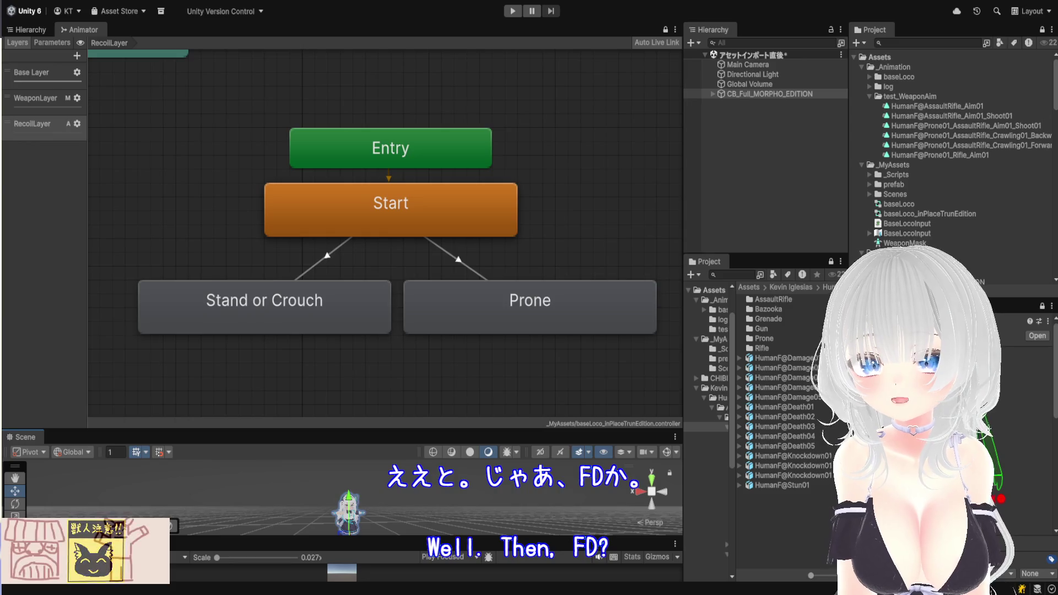
click(906, 233)
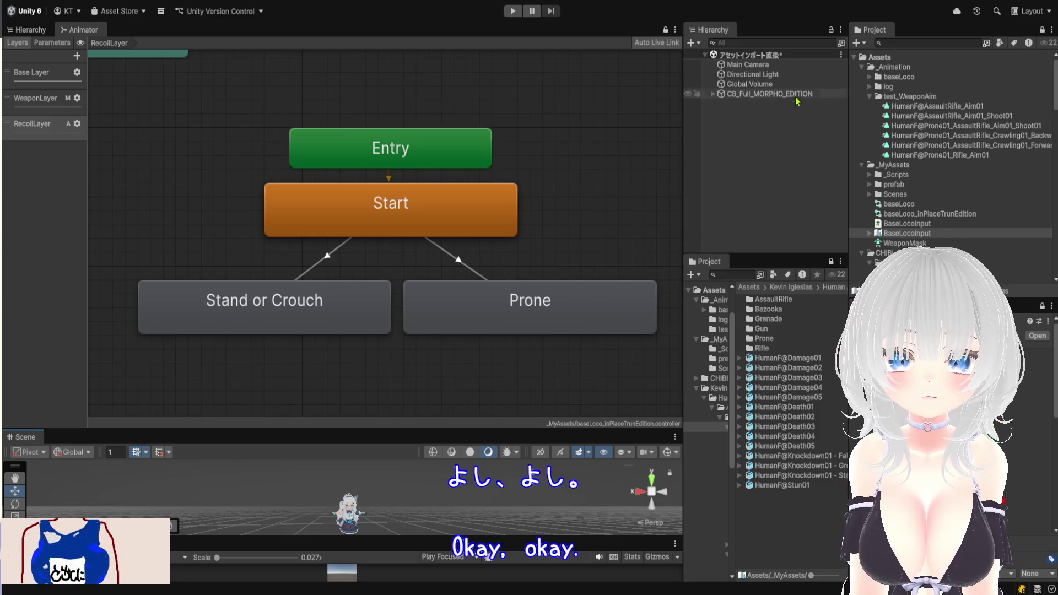
click(755, 95)
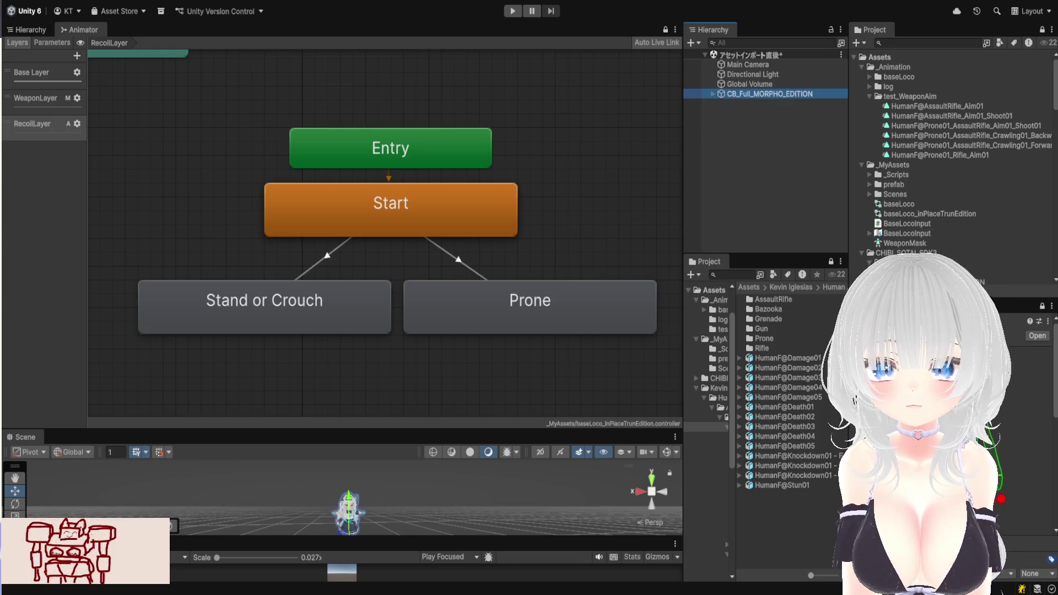
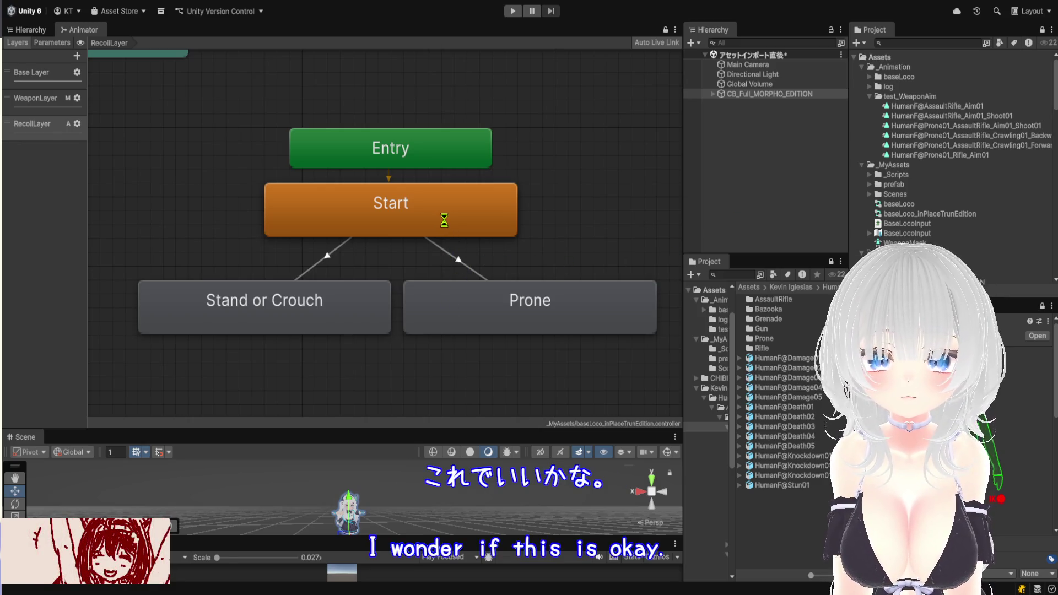
Inspect the Stand or Crouch and Prone states in the RecoilLayer graph
click(338, 308)
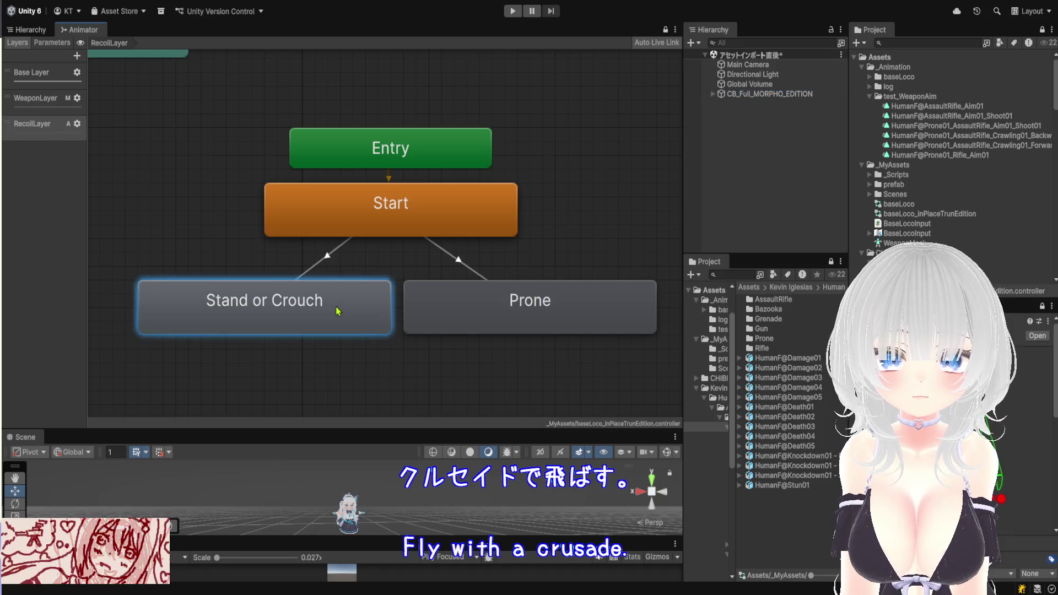
click(481, 311)
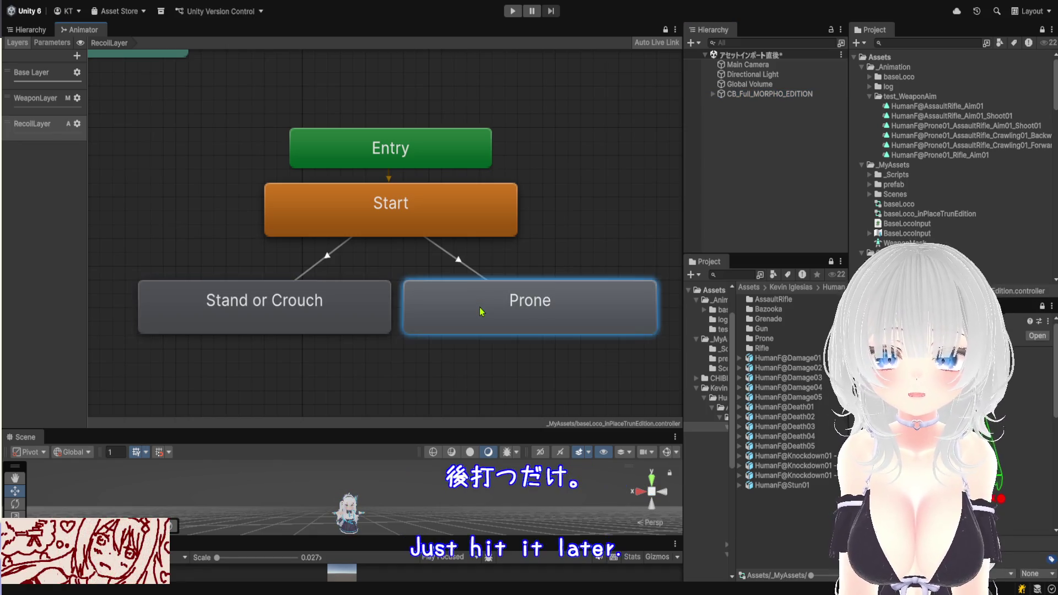
click(352, 310)
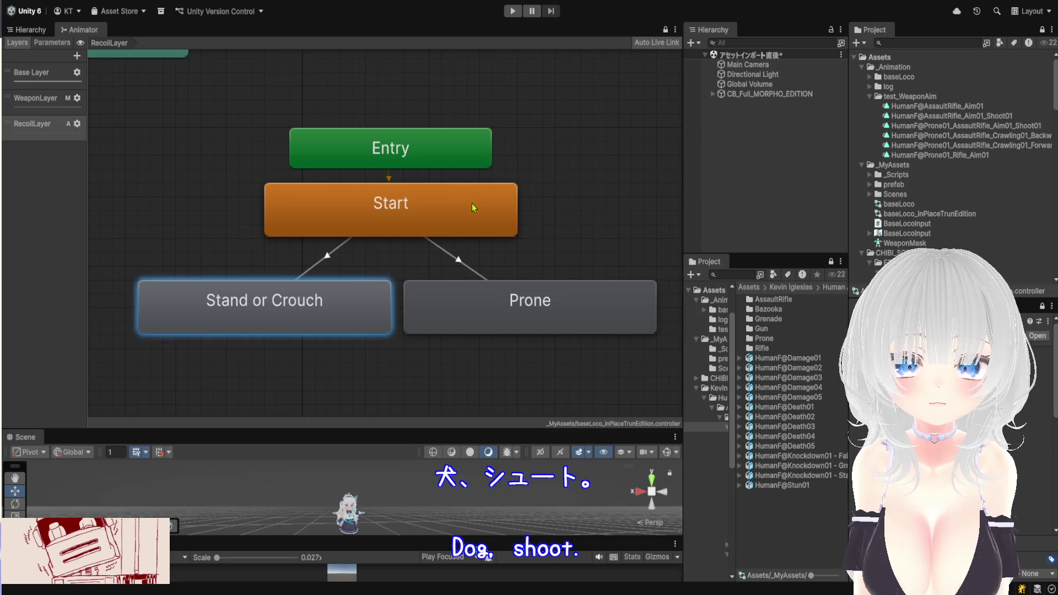
click(481, 309)
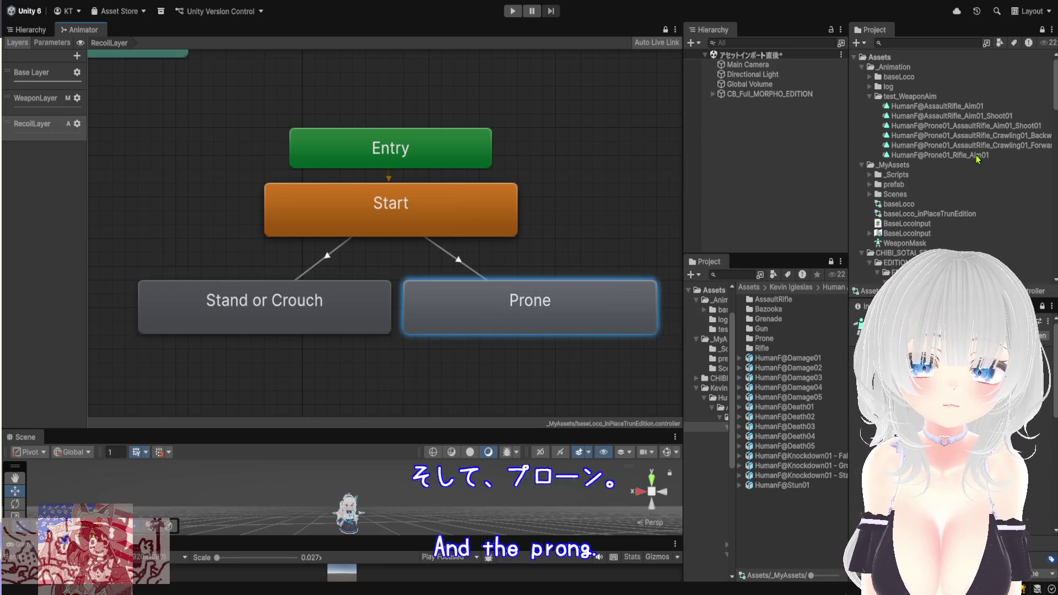
Review the HumanF@AssaultRifle_Aim01_Shoot01, HumanF@Prone01_Rifle_Aim01 and HumanF@Prone01_AssaultRifle_Aim01_Shoot01 clips
click(995, 117)
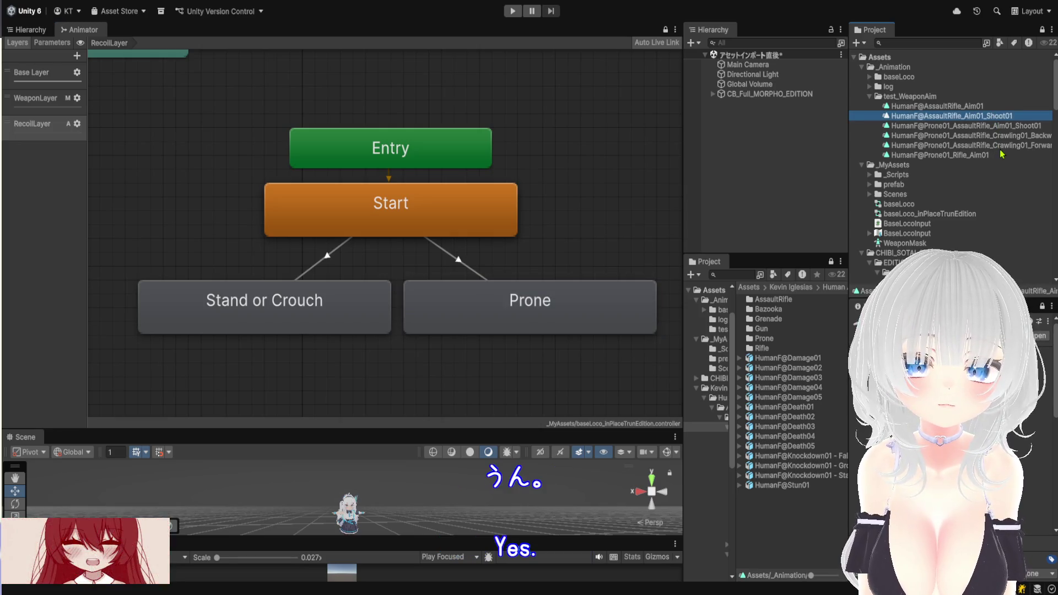
click(994, 157)
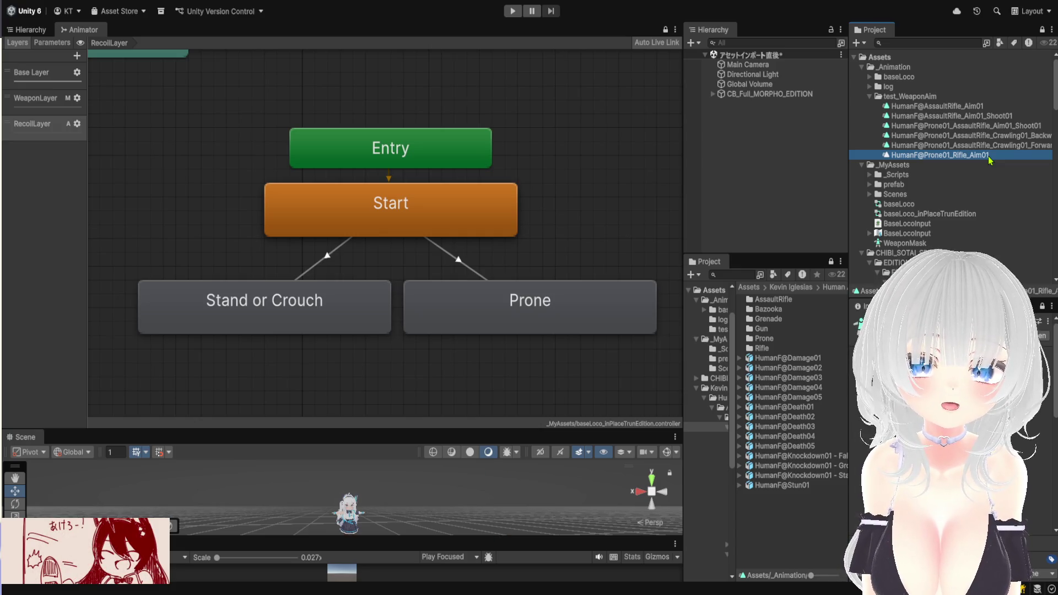
click(1003, 126)
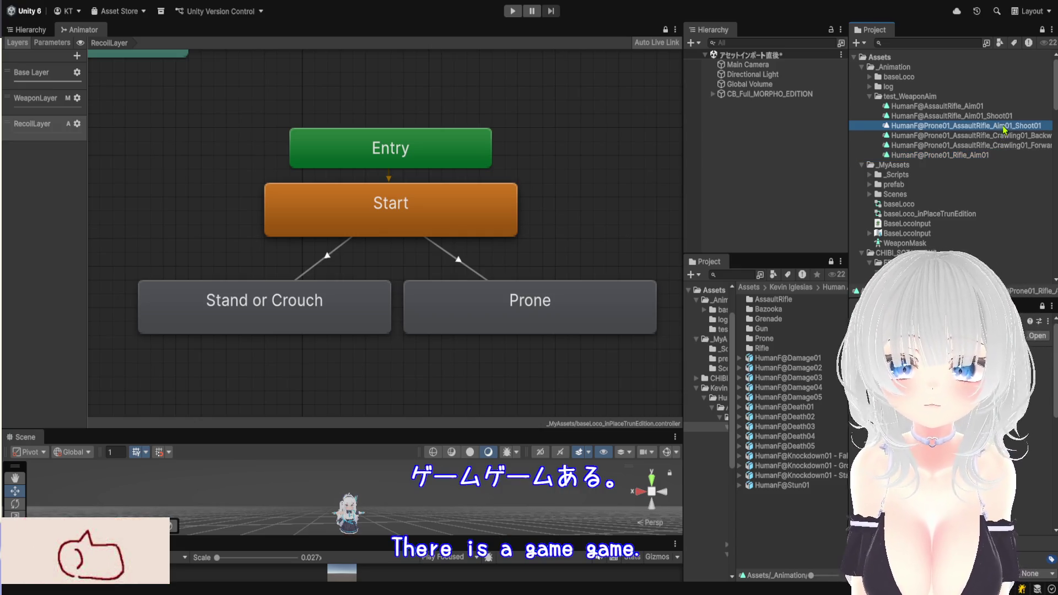
click(264, 142)
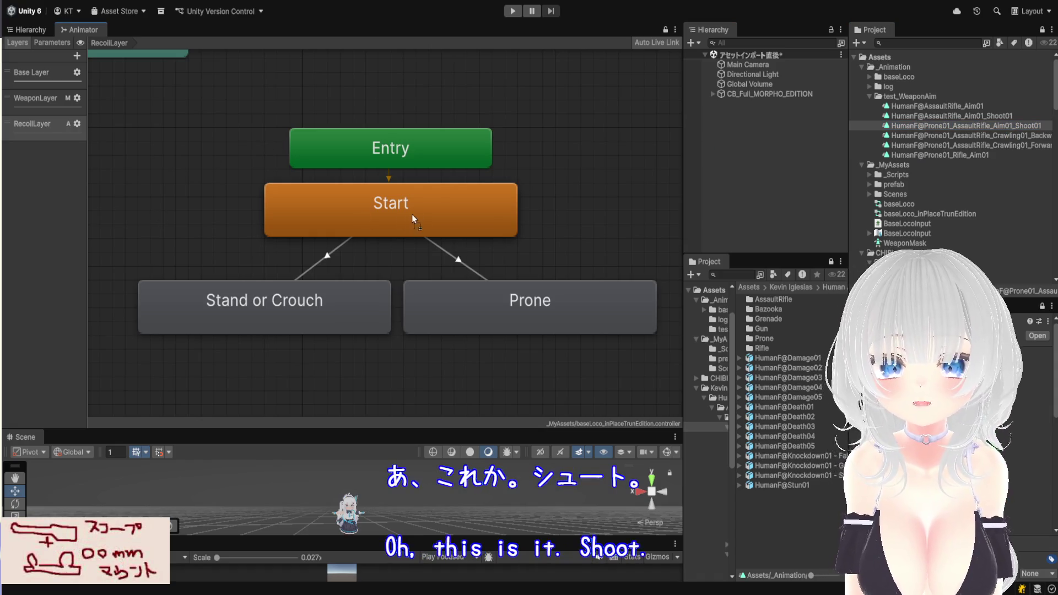
Undo an accidentally added prone shoot state, then inspect the Prone state, Start-to-Prone transition and Start state
drag(524, 300, 525, 298)
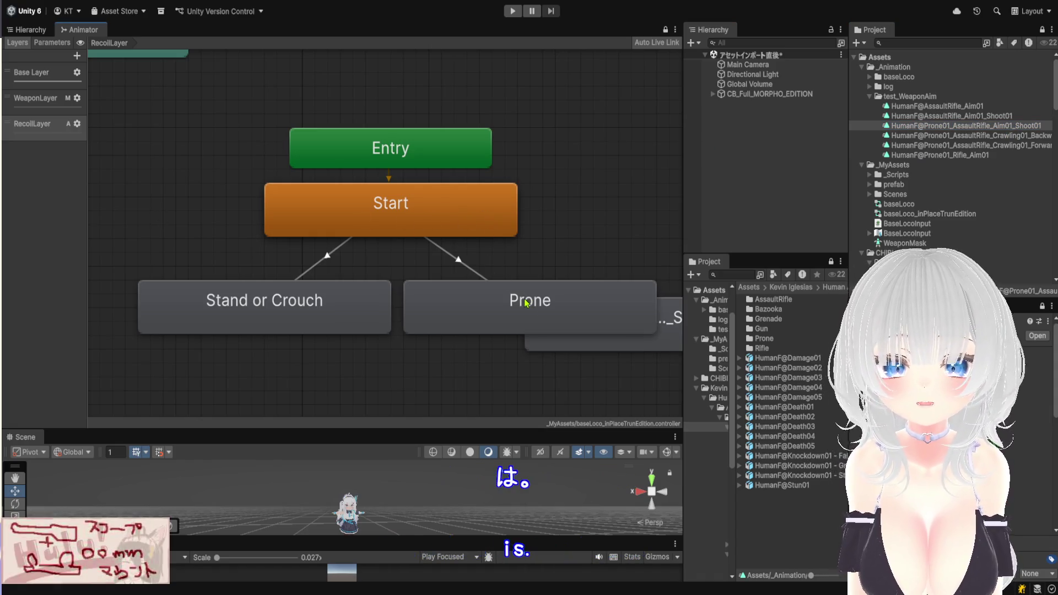
key(ctrl+z)
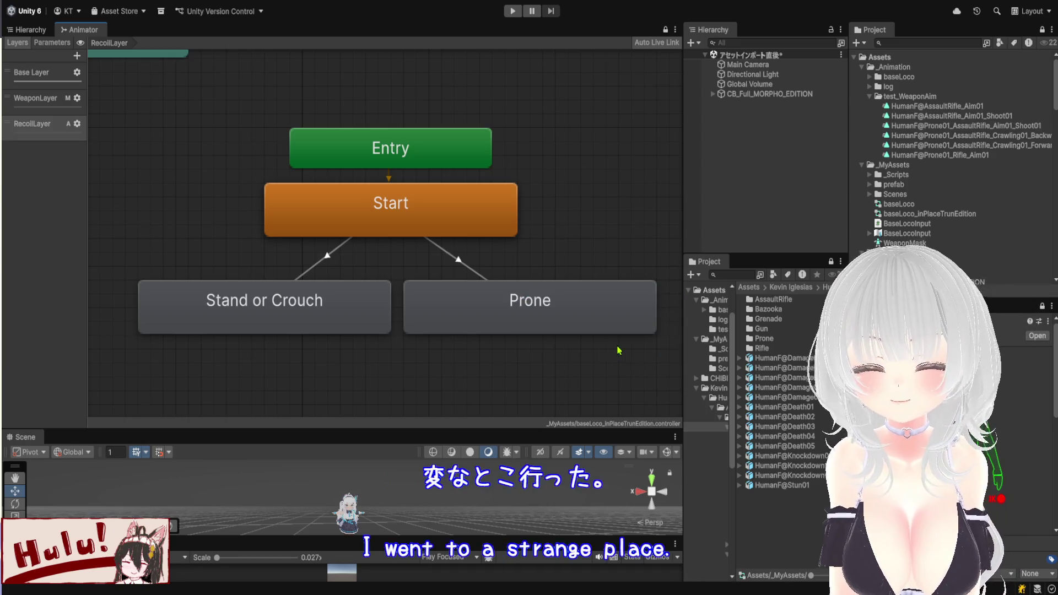
click(489, 303)
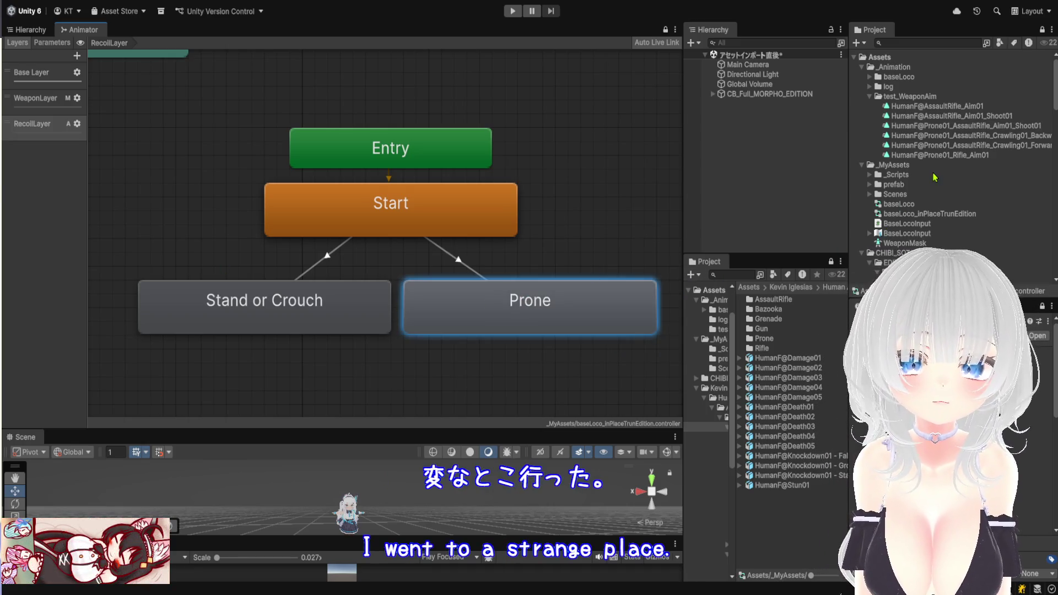
click(988, 126)
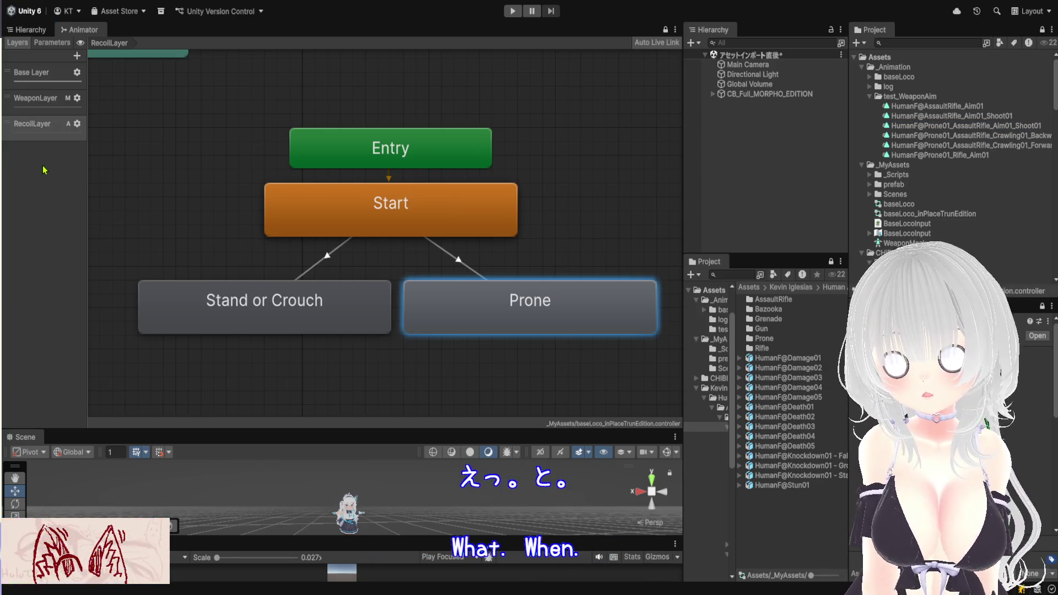
click(457, 260)
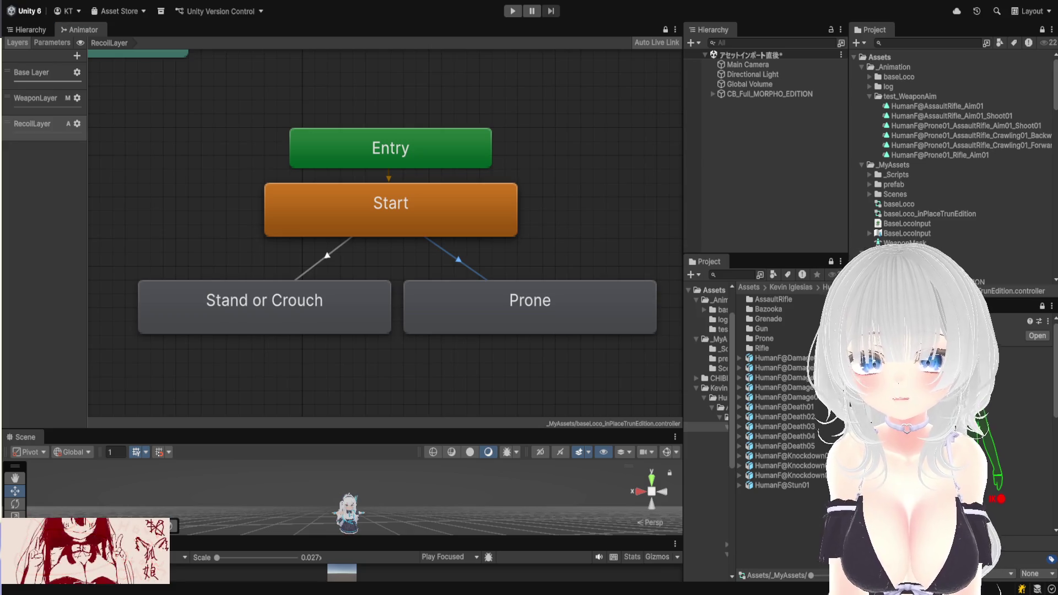
click(390, 200)
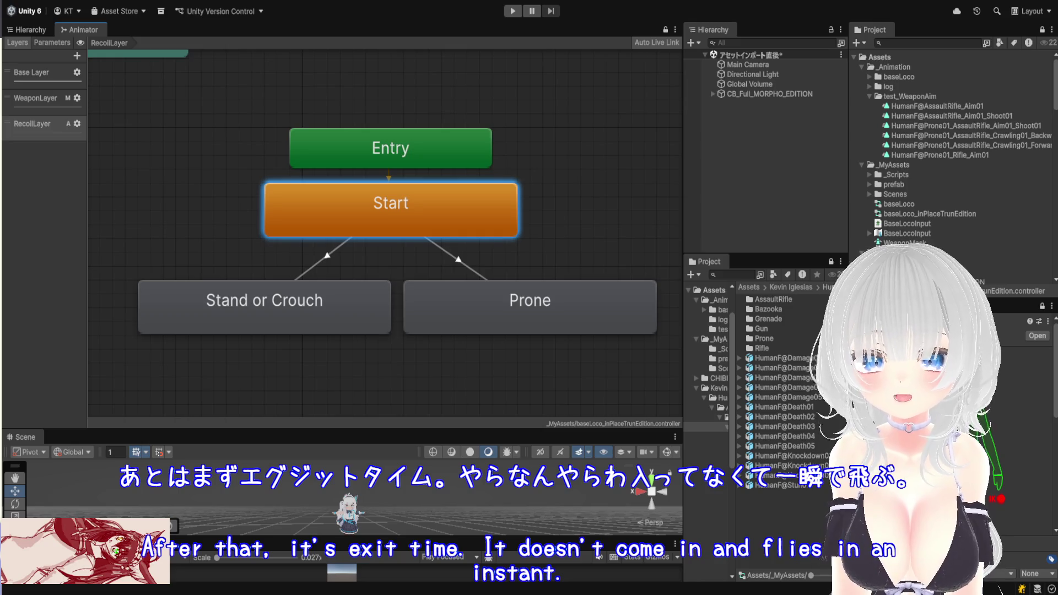
Briefly run Play mode, then select CB_Full_MORPHO_EDITION and enlarge its Animator graph
key(ctrl+p)
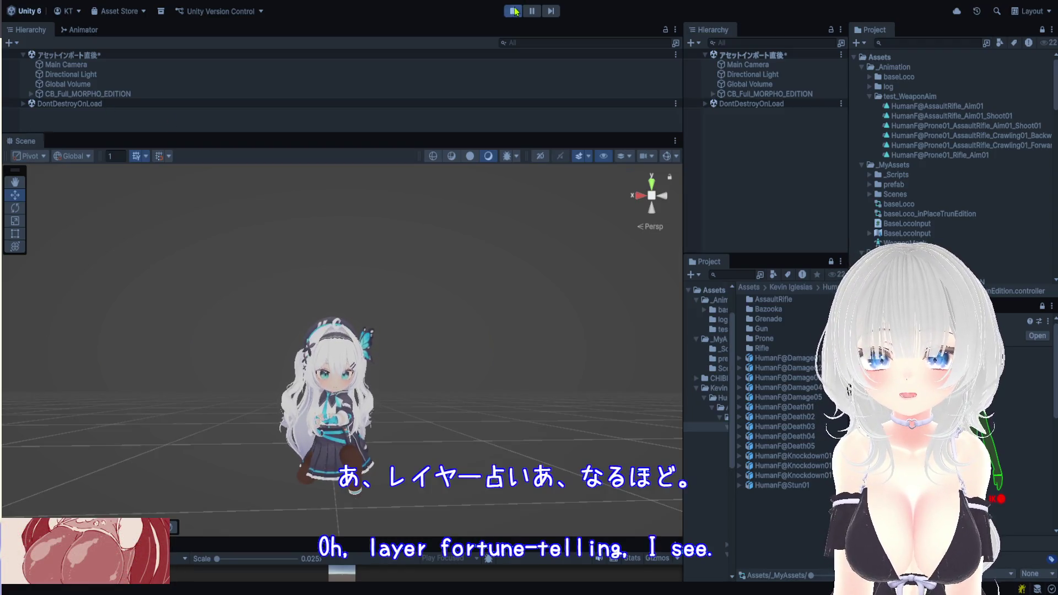
key(ctrl+p)
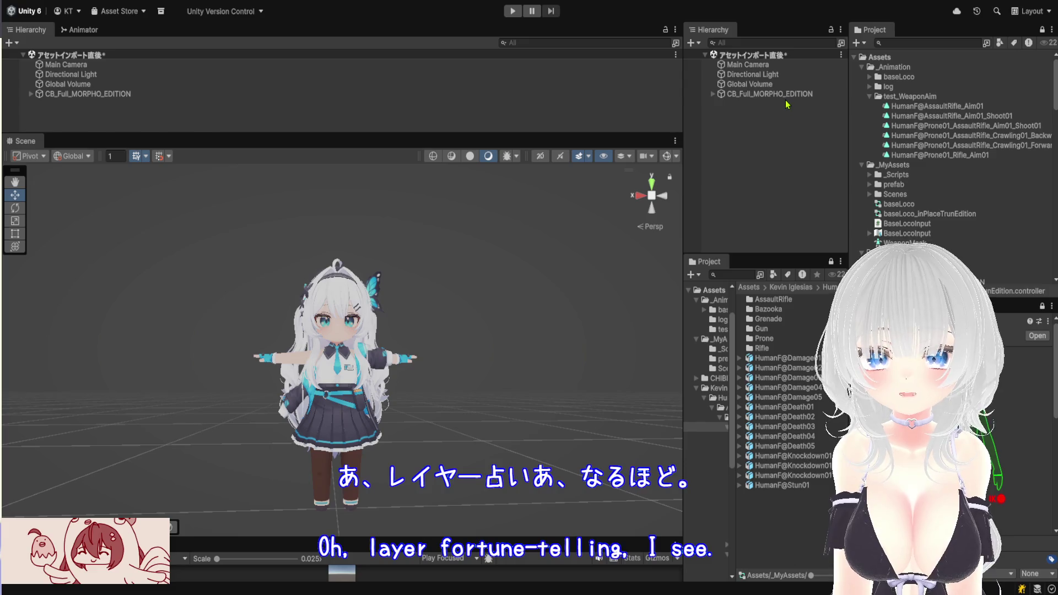
click(783, 95)
click(80, 30)
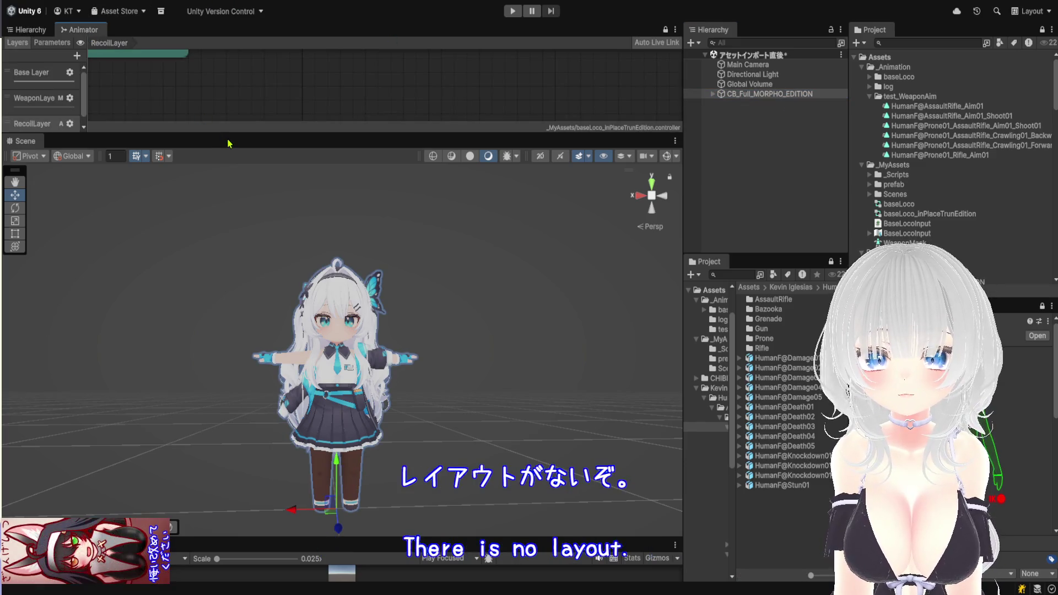
drag(228, 132, 264, 386)
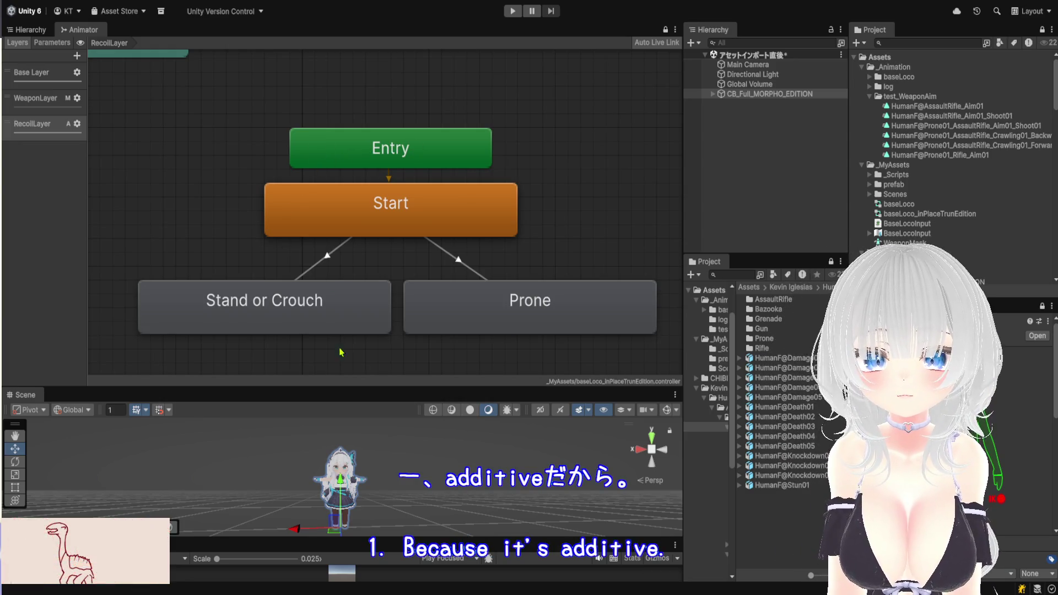
Resize the graph and scene areas, show the Hierarchy, and enter Play mode
drag(347, 388, 347, 302)
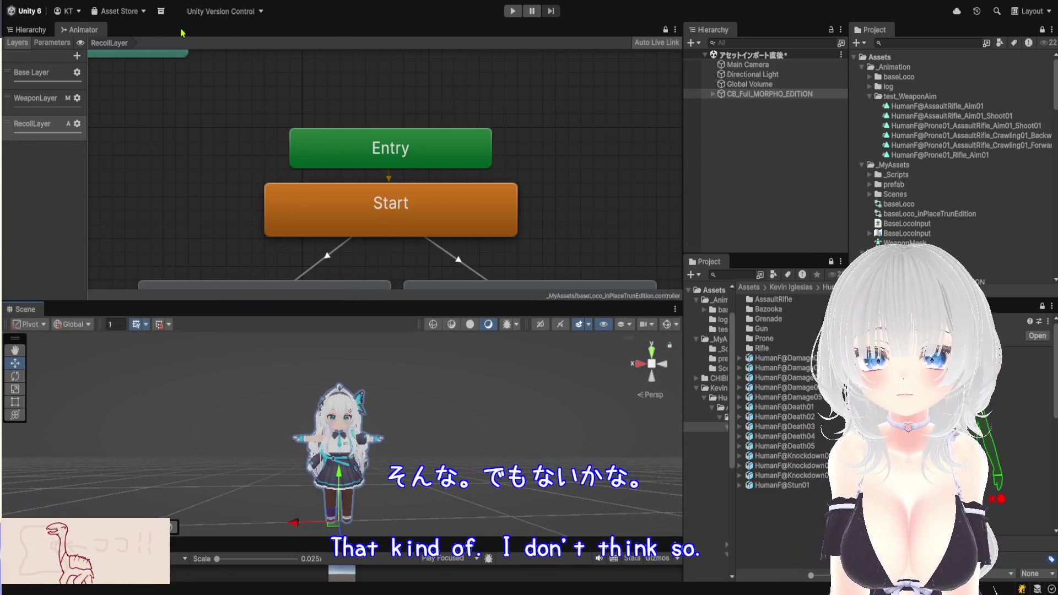
click(28, 29)
click(513, 11)
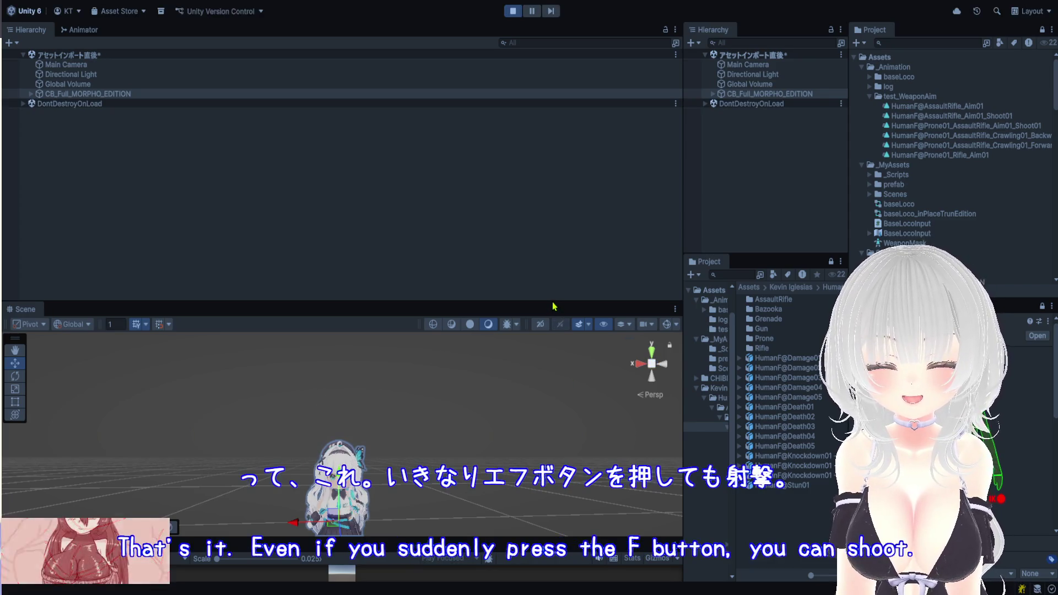
drag(557, 269, 558, 204)
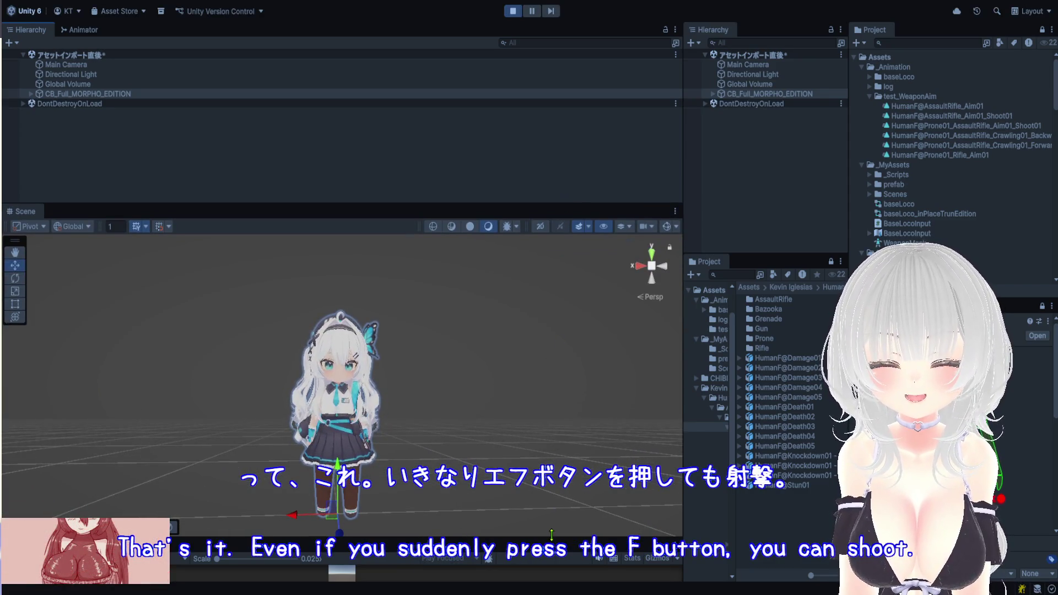
drag(555, 433, 551, 414)
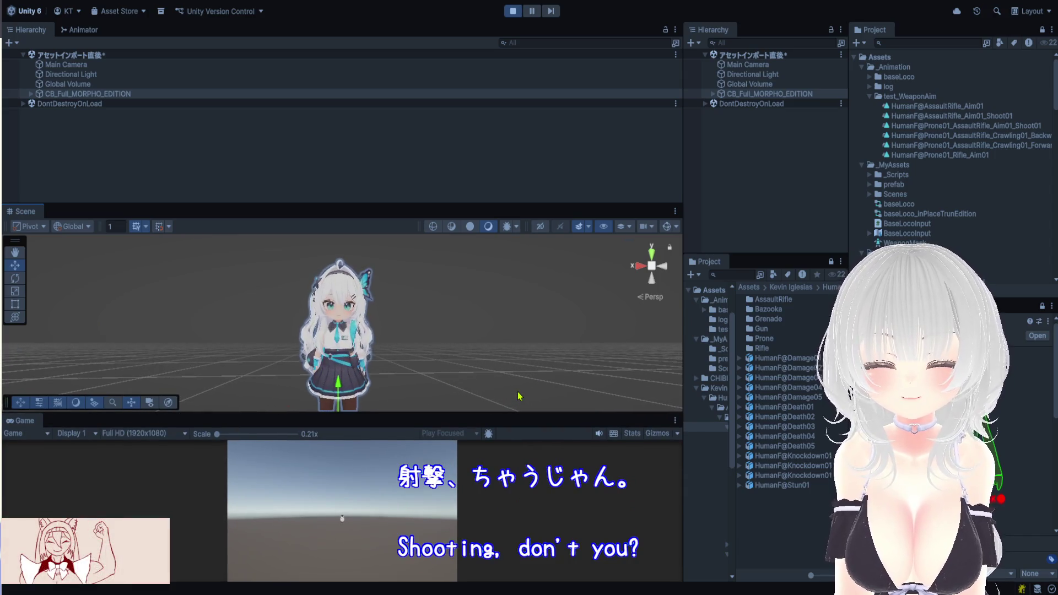
drag(568, 415, 574, 501)
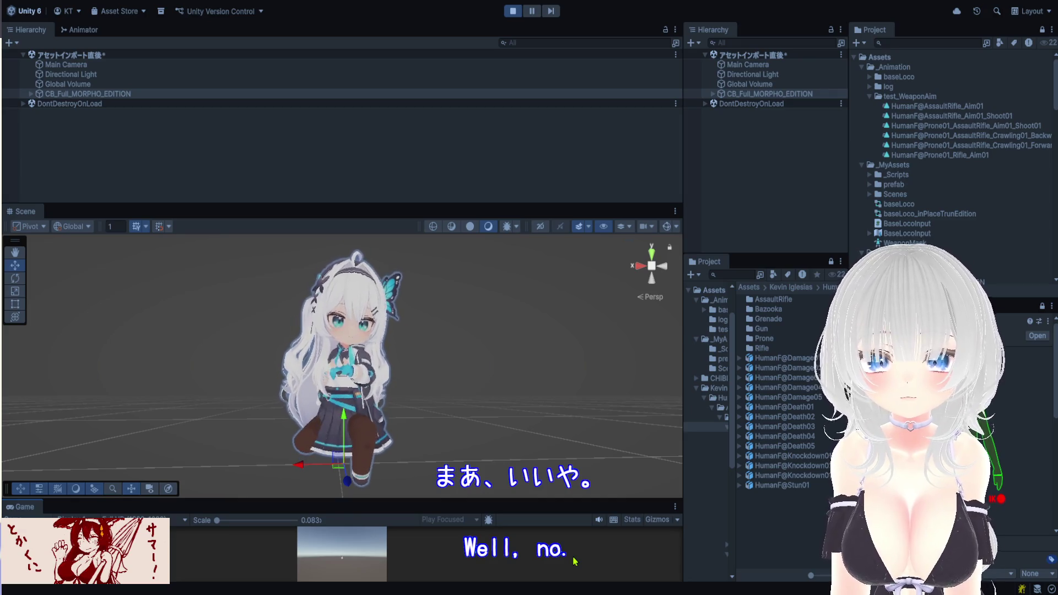
scroll(353, 347, up, 5)
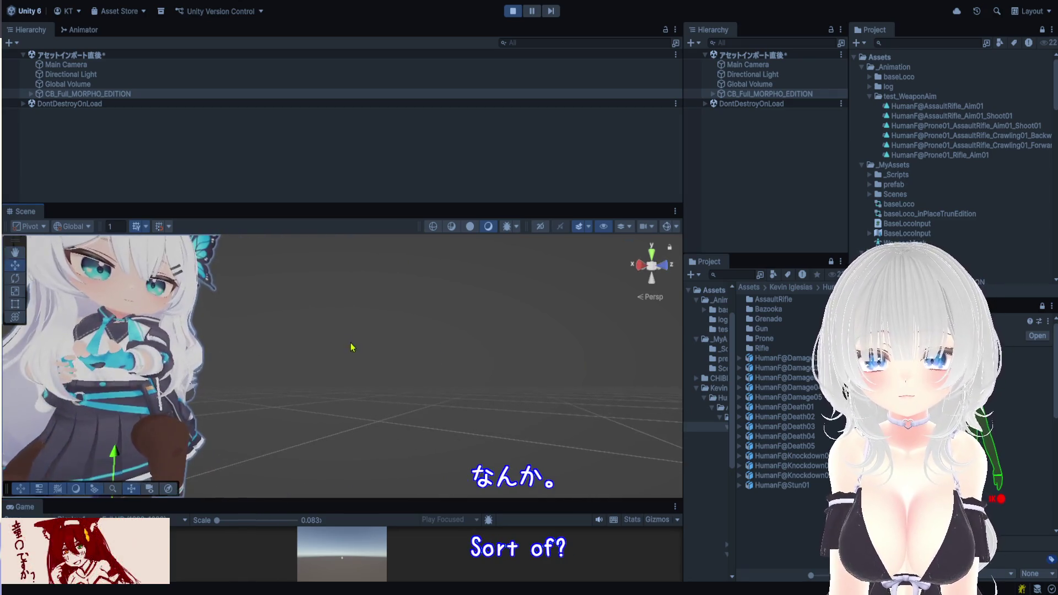
scroll(473, 347, down, 5)
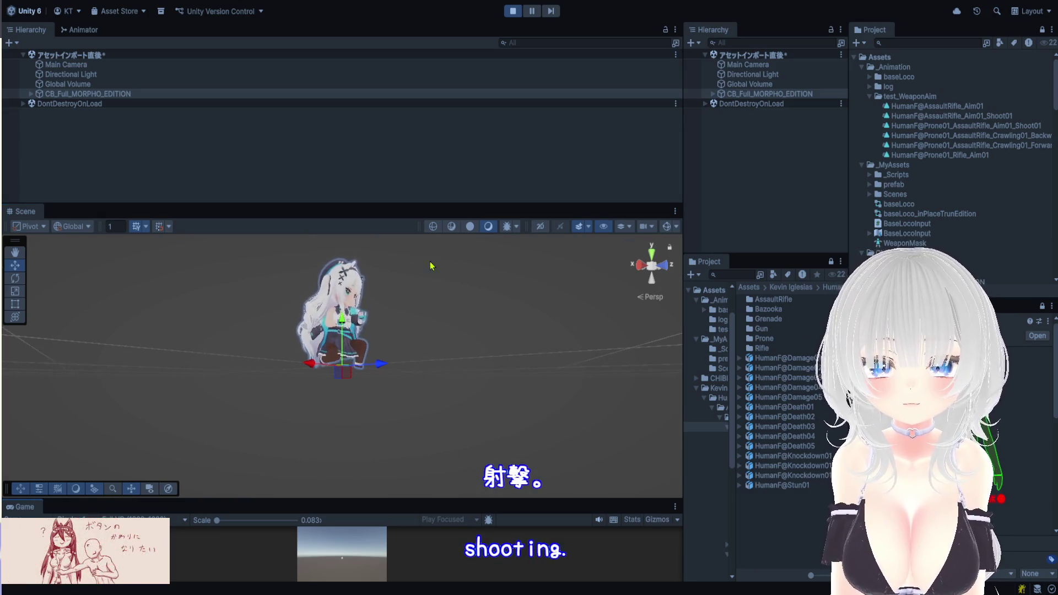
scroll(447, 373, up, 3)
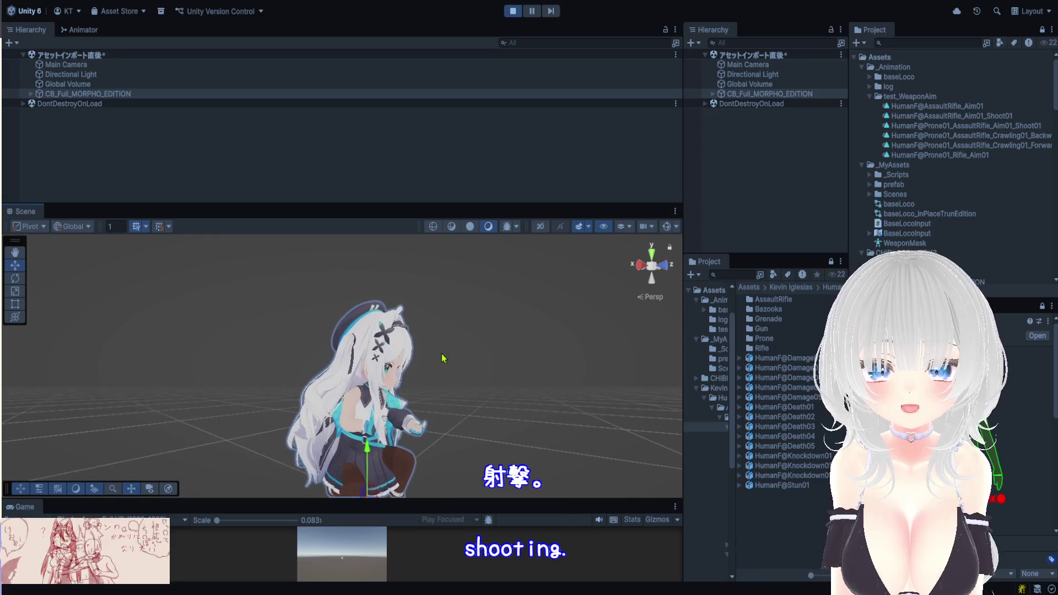
scroll(458, 377, up, 3)
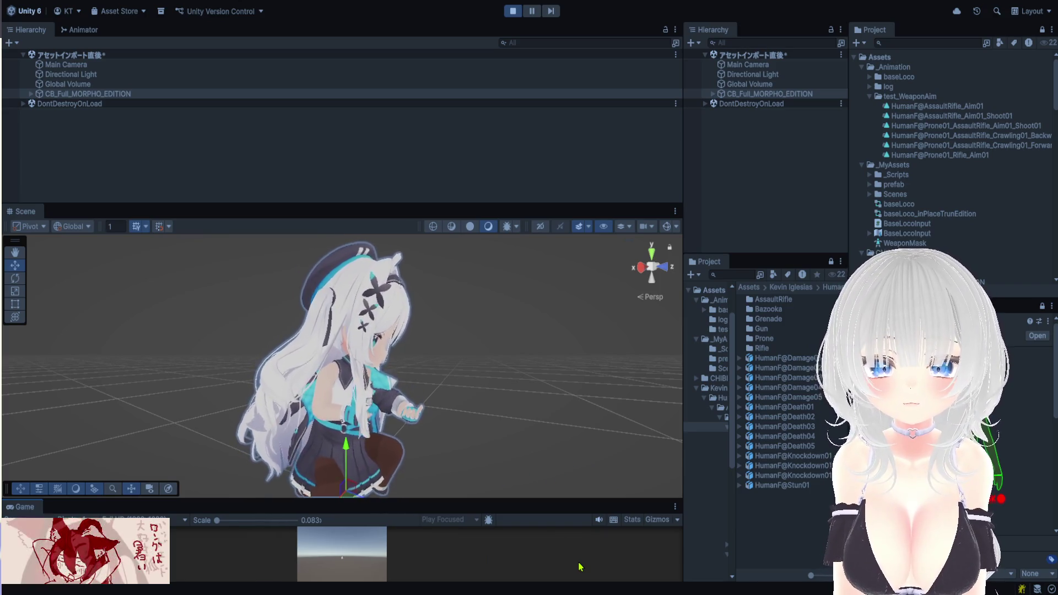
scroll(511, 428, down, 5)
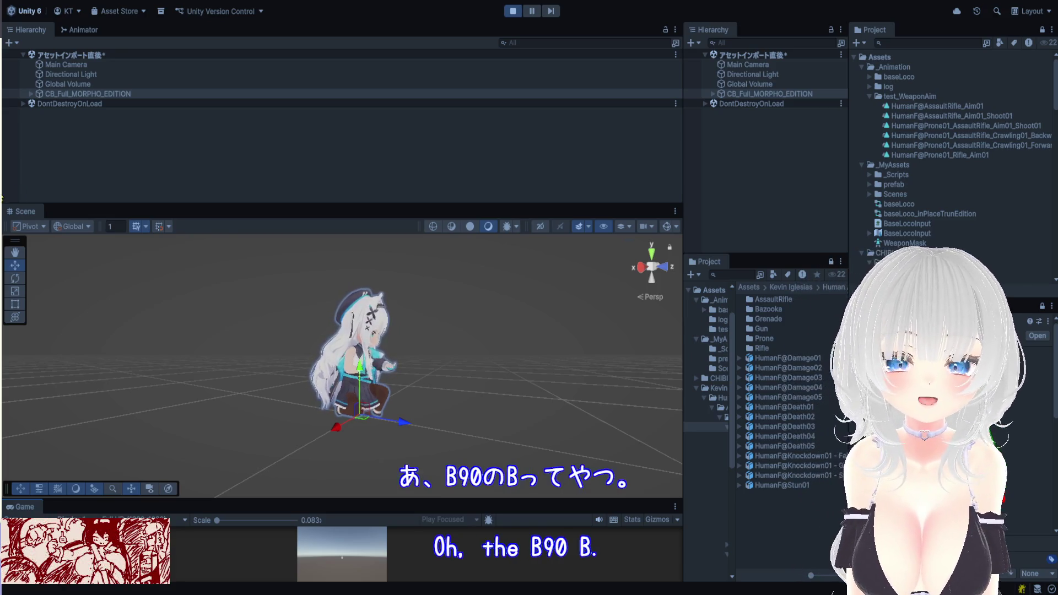
click(959, 110)
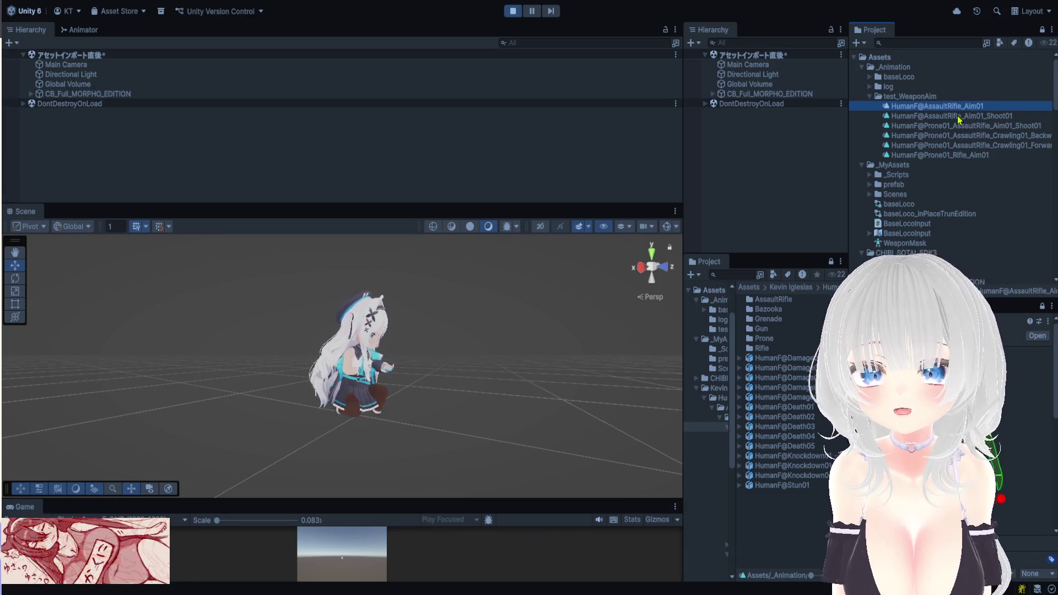
Show the HumanF@AssaultRifle_Aim01_Shoot01 clip from test_WeaponAim in the Inspector
click(959, 115)
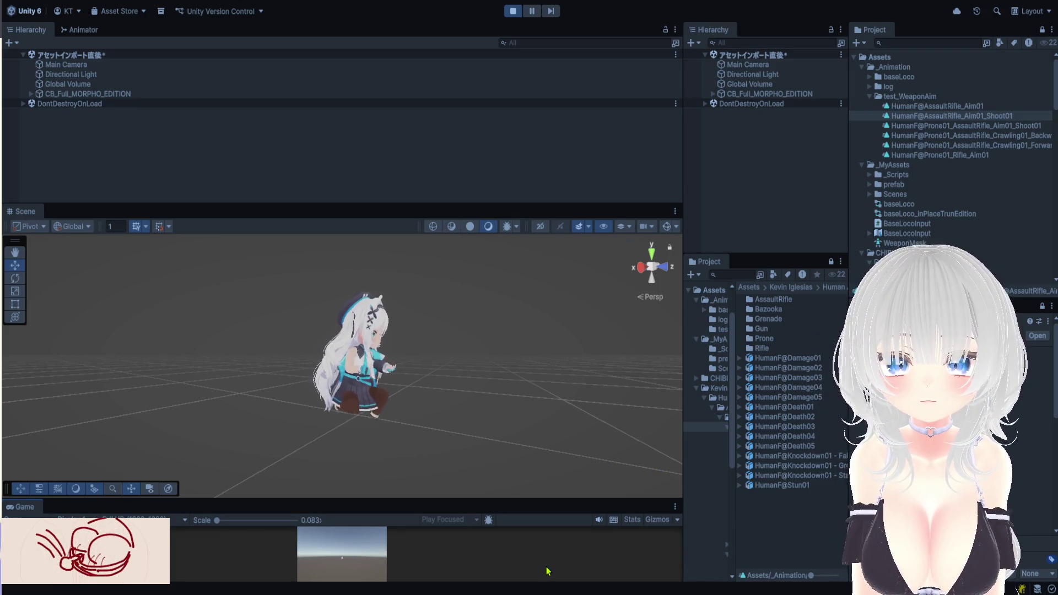
scroll(413, 366, up, 3)
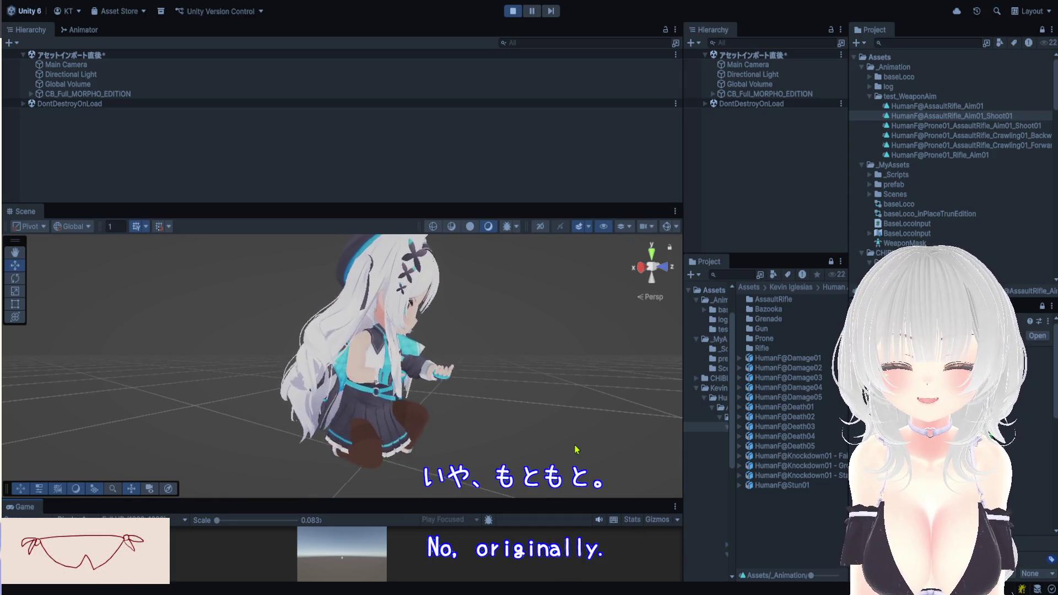
mouse_move(491, 441)
mouse_down()
mouse_move(432, 394)
mouse_move(295, 405)
mouse_move(501, 380)
mouse_up()
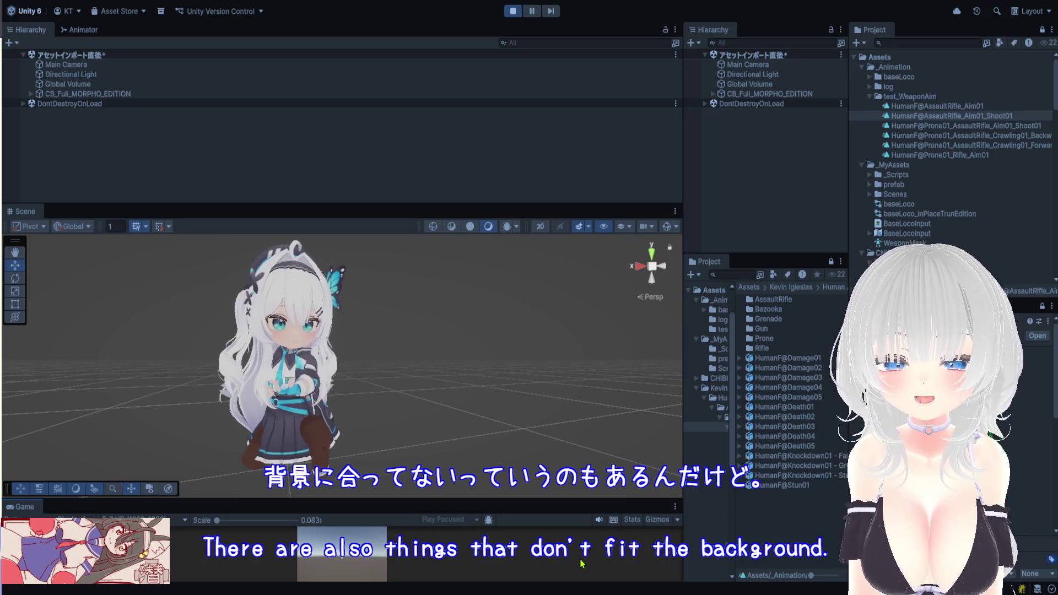
key(q)
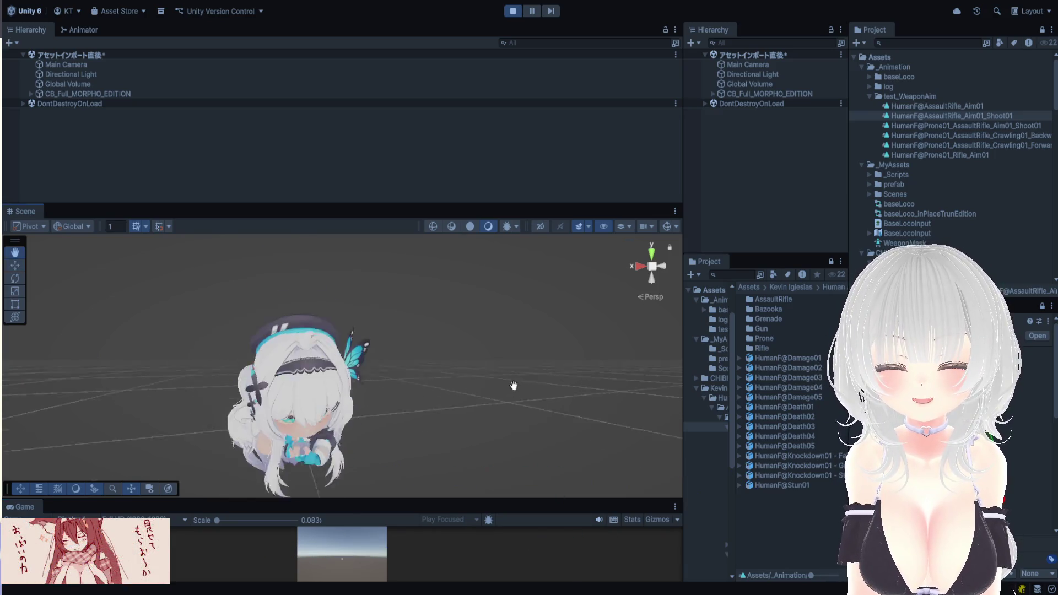
scroll(522, 357, up, 3)
key(w)
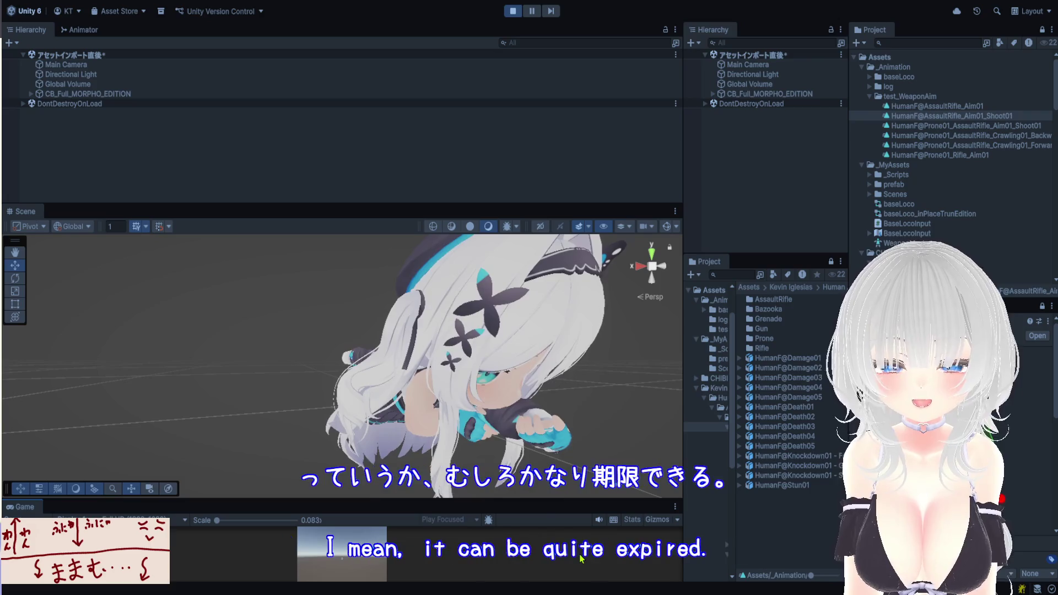
key(q)
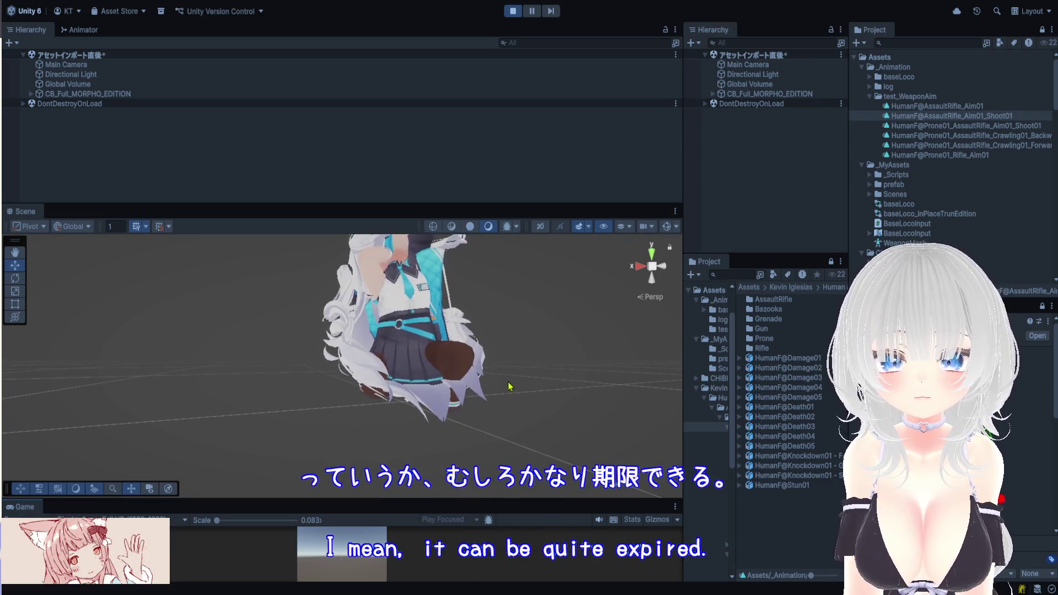
key(w)
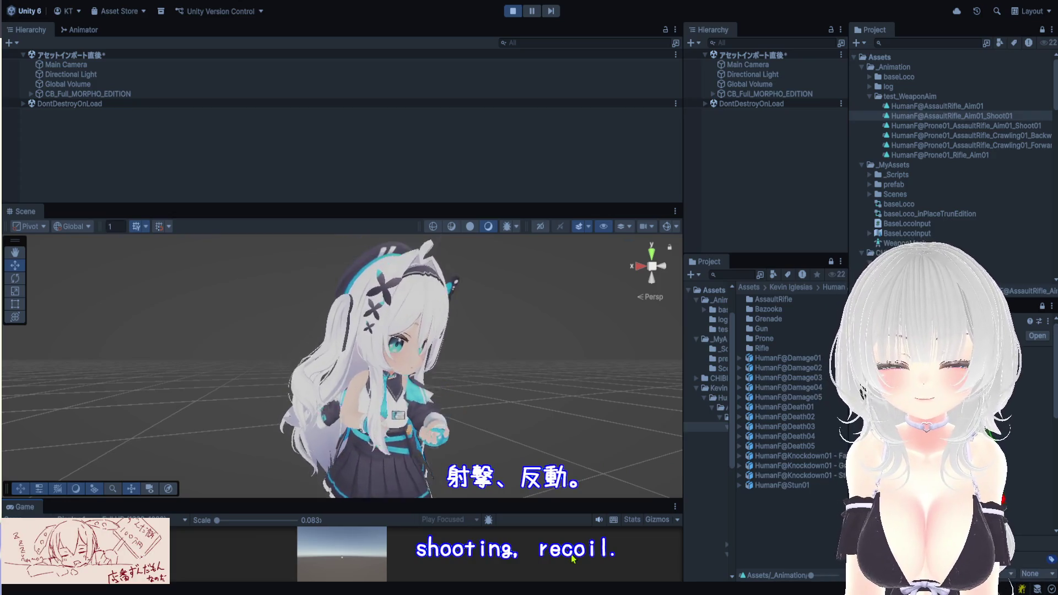
key(q)
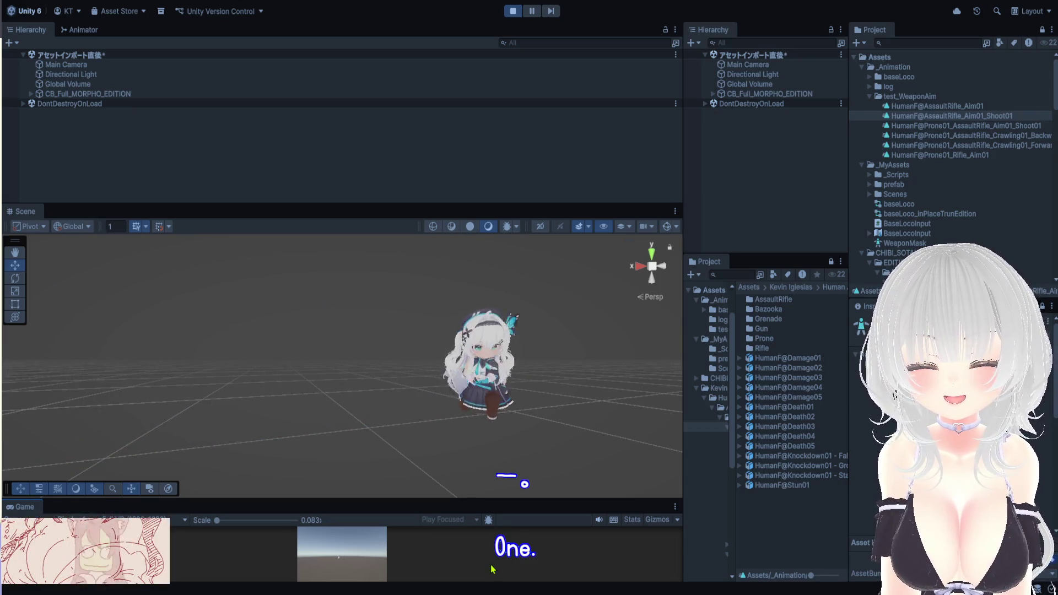
key(q)
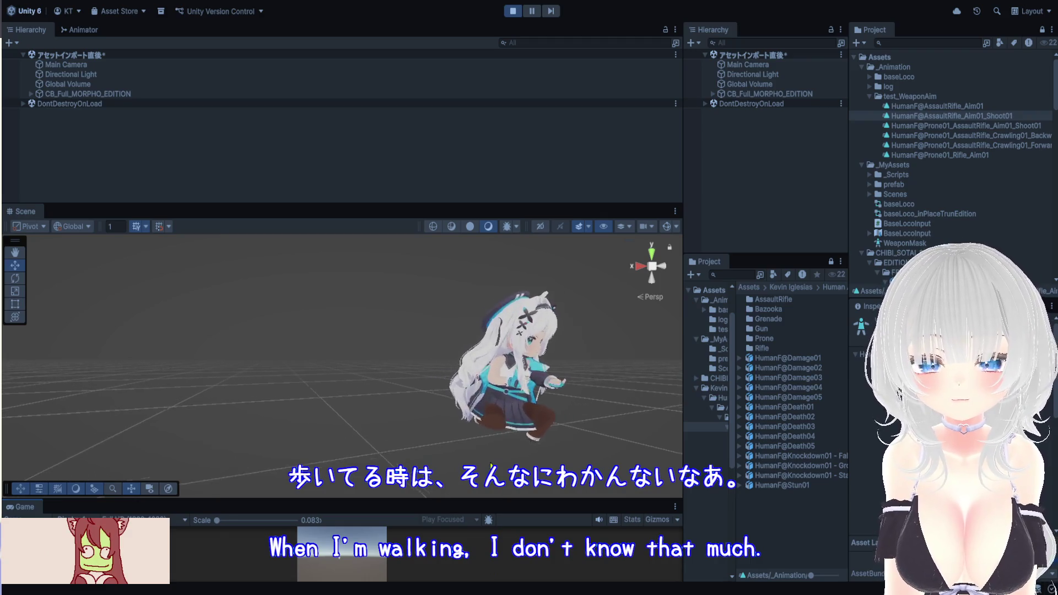
key(w)
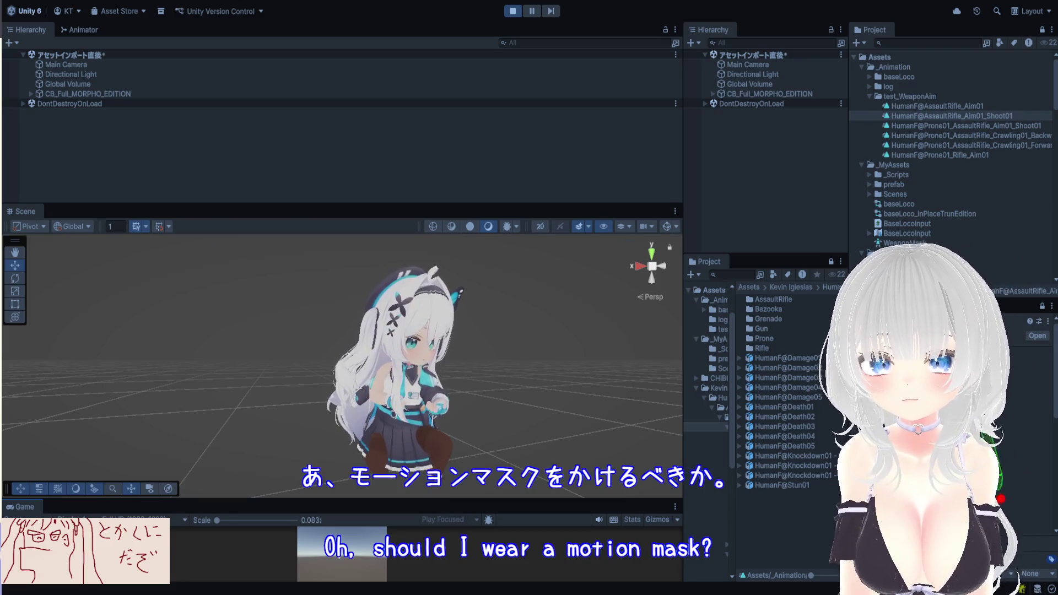
Stop Play mode, review CB_Full_MORPHO_EDITION's enlarged Animator graph, then return to the Hierarchy
click(513, 11)
click(773, 95)
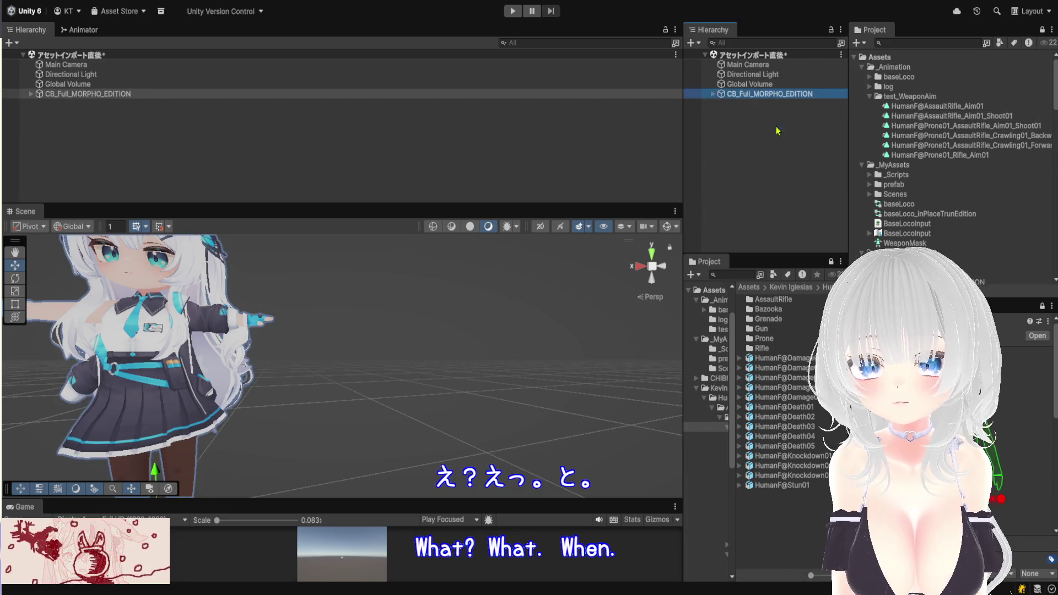
click(90, 33)
drag(337, 200, 307, 406)
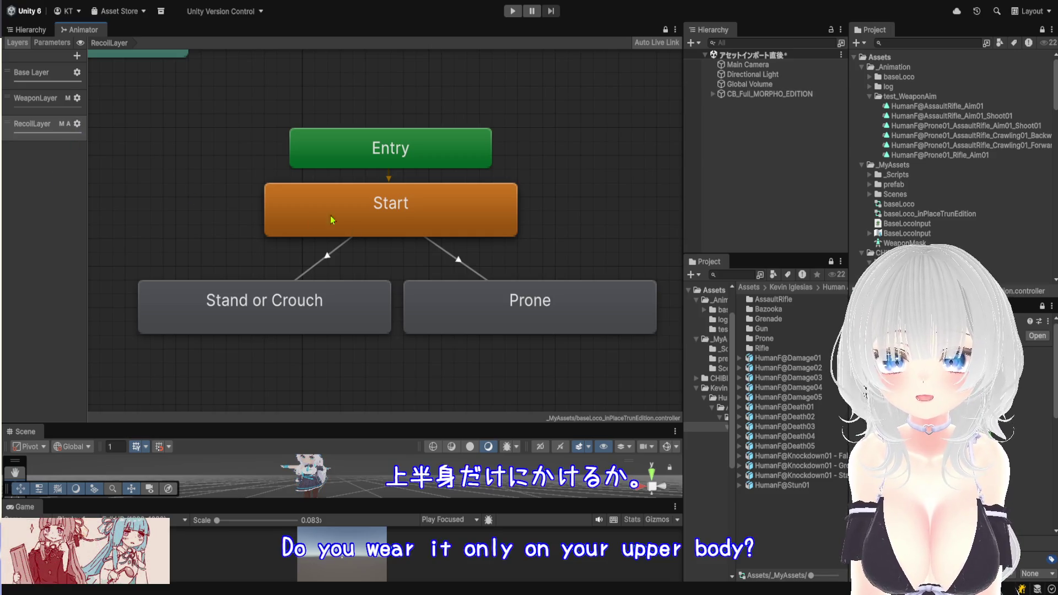
click(28, 30)
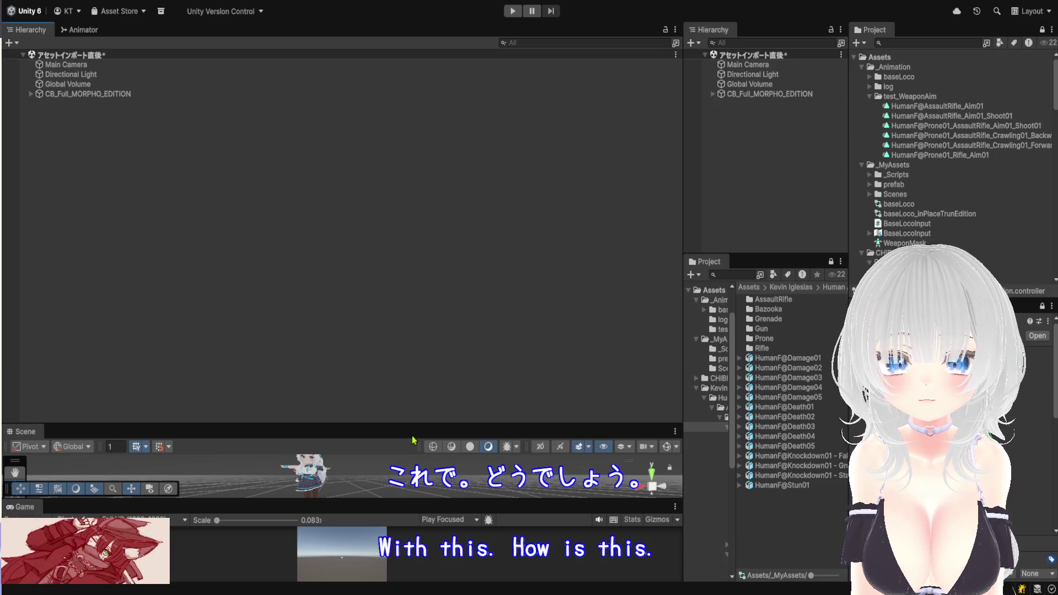
Enlarge the Scene and Game views, then start Play mode to test the animation
drag(411, 424, 428, 174)
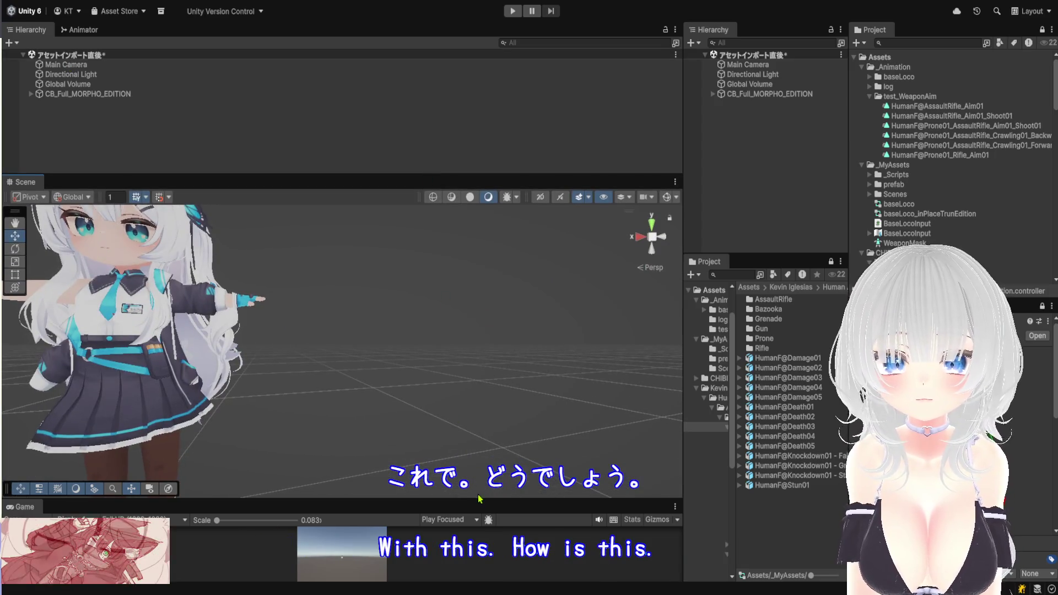
drag(478, 498, 491, 411)
click(513, 11)
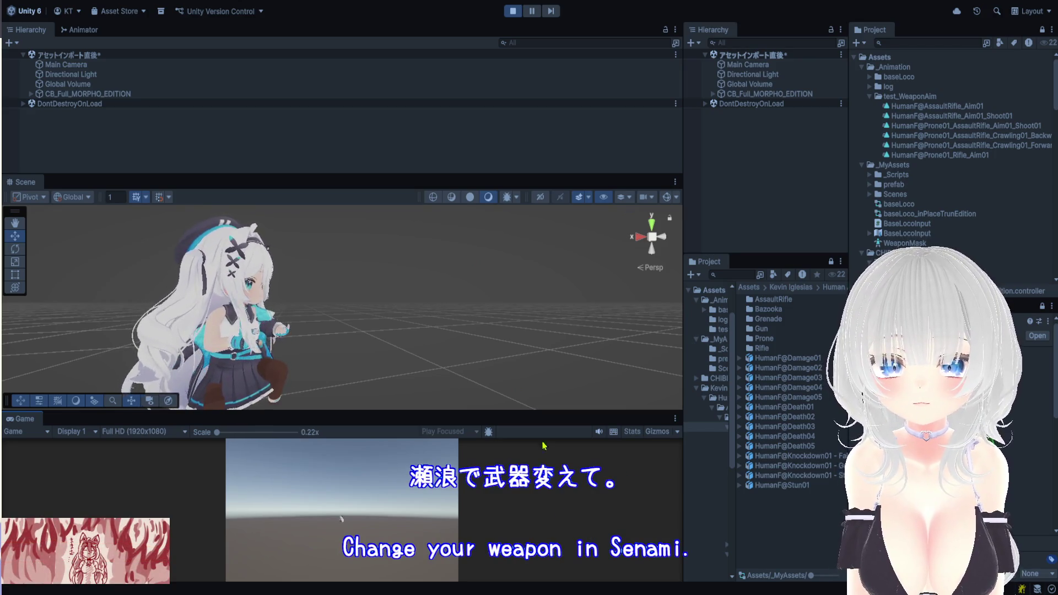
Orbit the Scene view to face the character, then stop Play mode
key(alt)
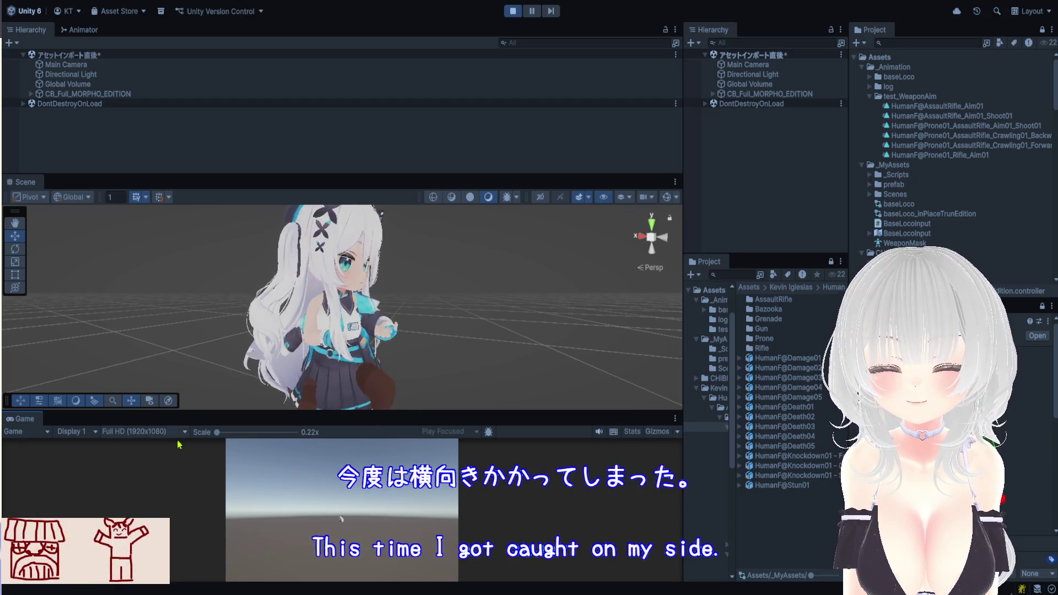
drag(556, 345, 390, 344)
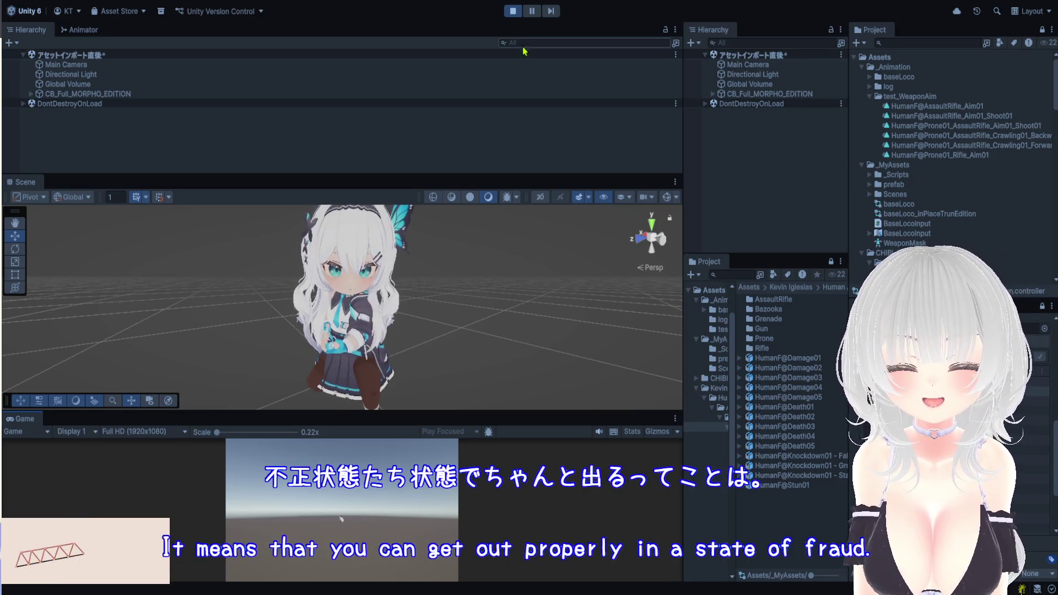
click(511, 12)
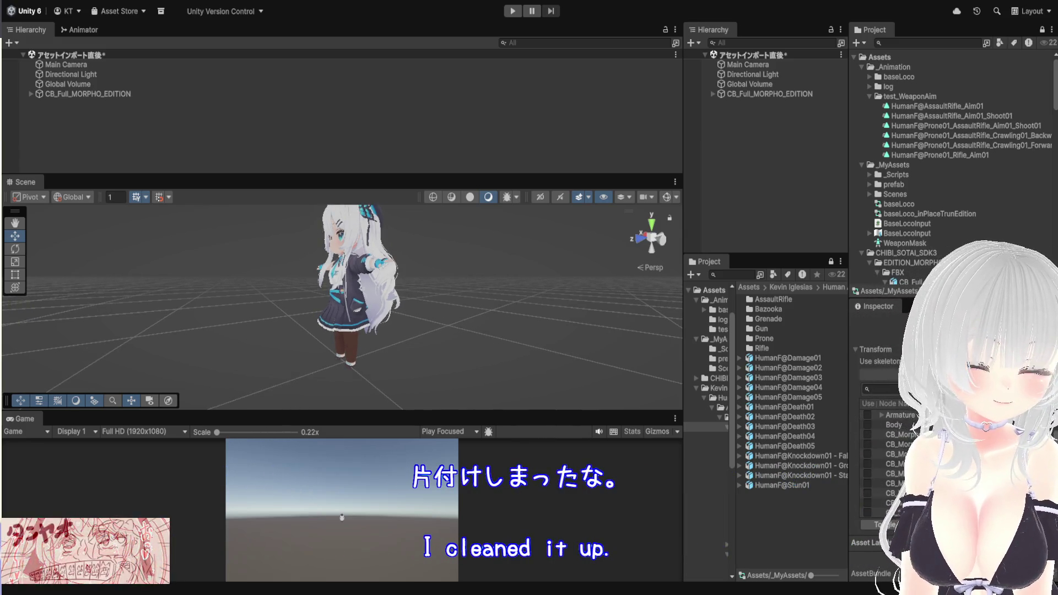
scroll(361, 301, up, 2)
Pan and zoom onto the character, then raise the Hierarchy/Scene splitter to enlarge the view
key(q)
drag(361, 300, 431, 307)
scroll(425, 306, up, 1)
drag(450, 174, 450, 158)
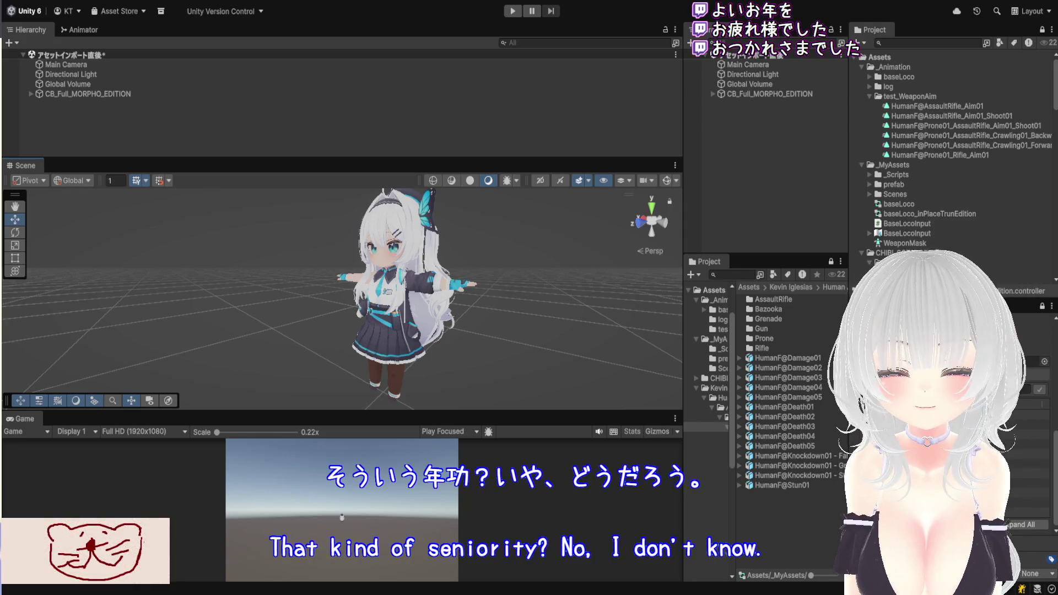
drag(570, 158, 571, 72)
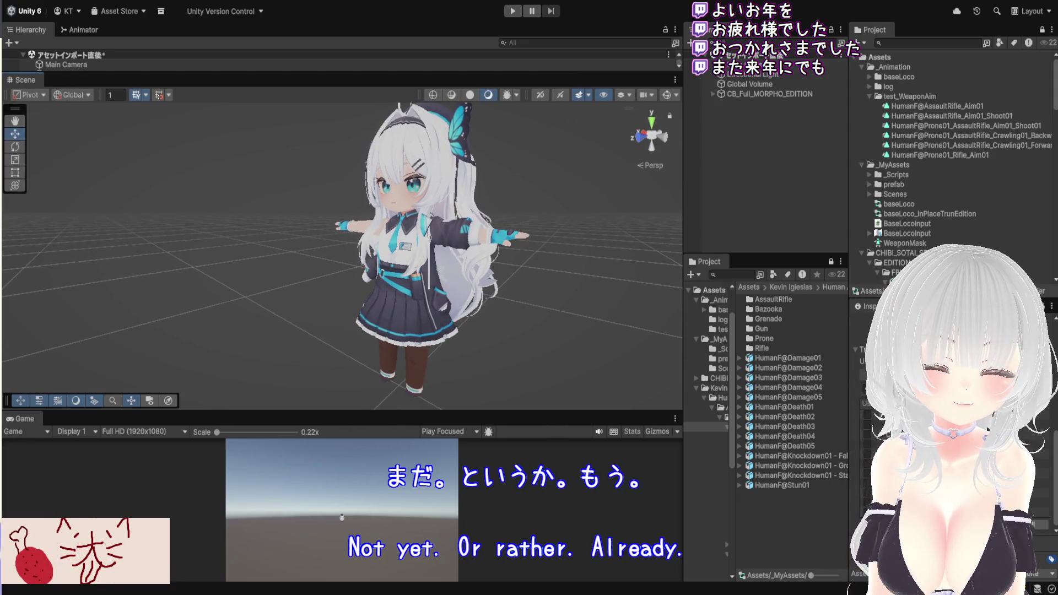